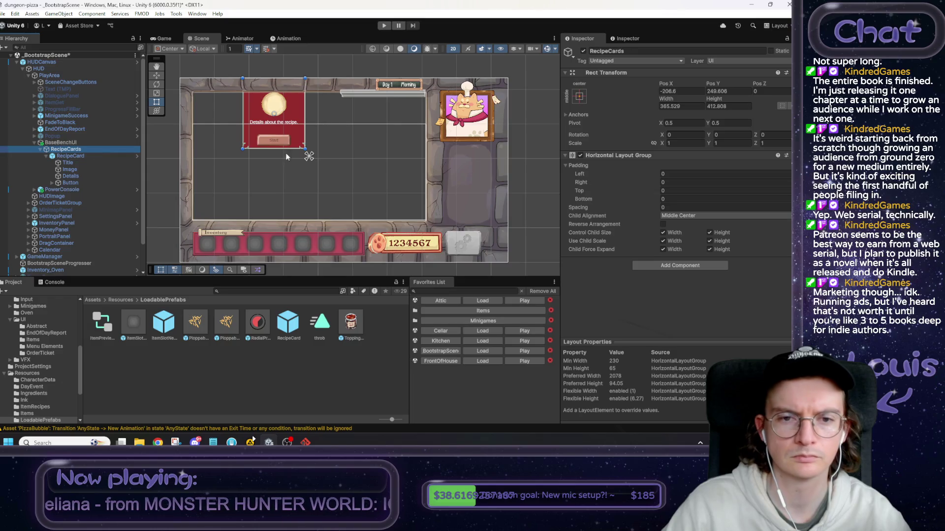
Stretch the RecipeCards anchors to its parent and set Left, Top, Right and Bottom to 0.
scroll(309, 156, up, 3)
mouse_move(296, 168)
mouse_down()
mouse_move(333, 211)
mouse_move(344, 196)
mouse_move(343, 118)
mouse_move(505, 111)
mouse_up()
drag(345, 115, 143, 93)
click(686, 92)
text(0)
key(Tab)
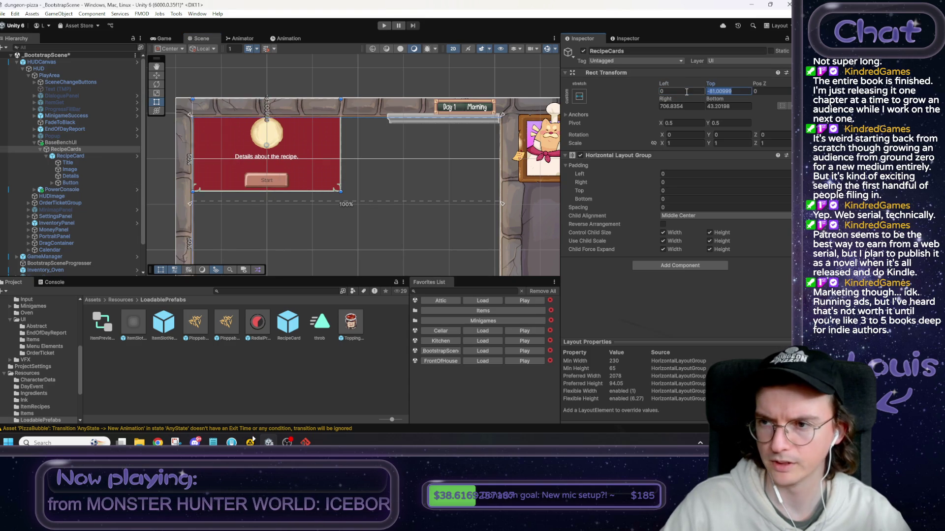
text(0)
key(Tab)
key(Tab)
text(0)
key(Tab)
text(0)
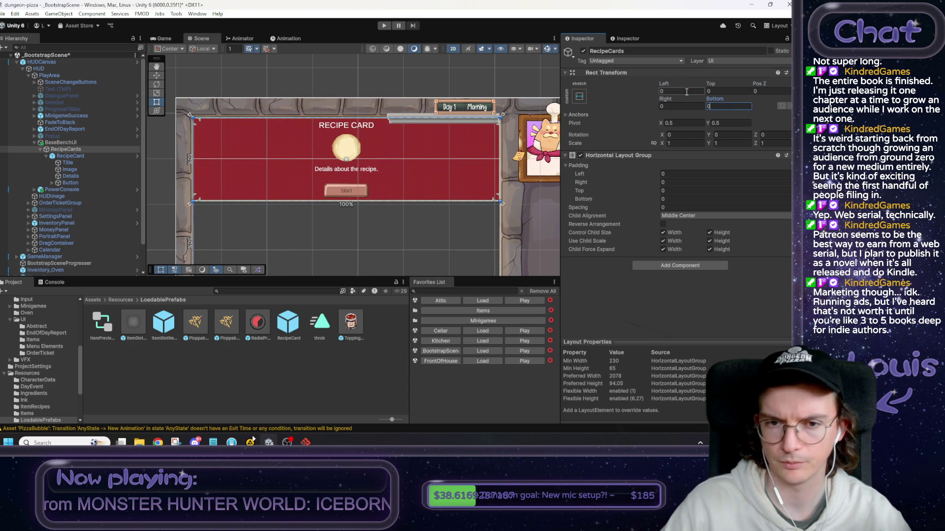
click(91, 156)
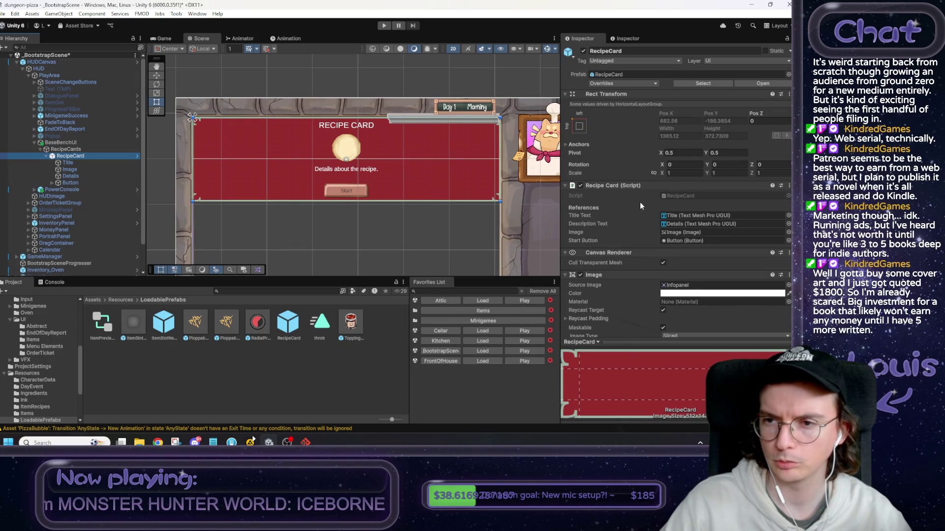
Add a Layout Element to RecipeCard with Preferred Width and Preferred Height enabled.
scroll(625, 221, down, 3)
scroll(628, 224, up, 3)
scroll(626, 216, down, 5)
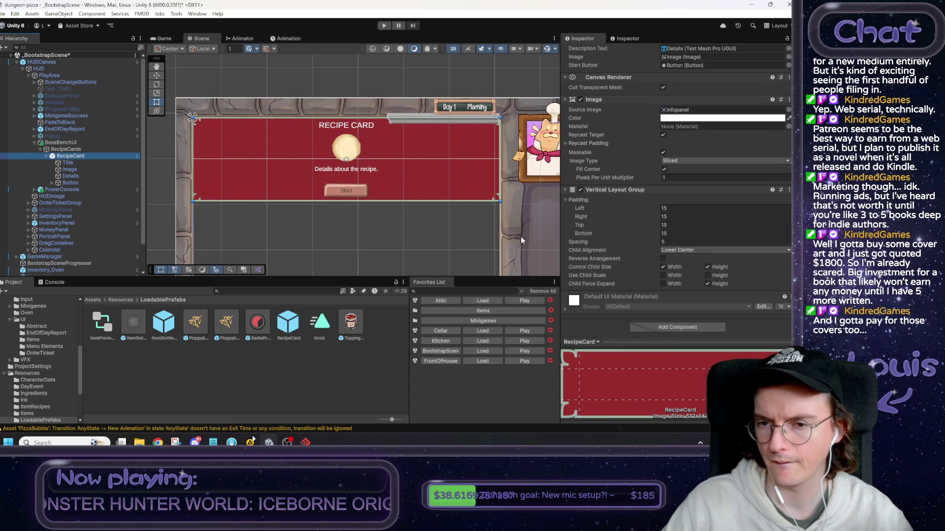
click(668, 327)
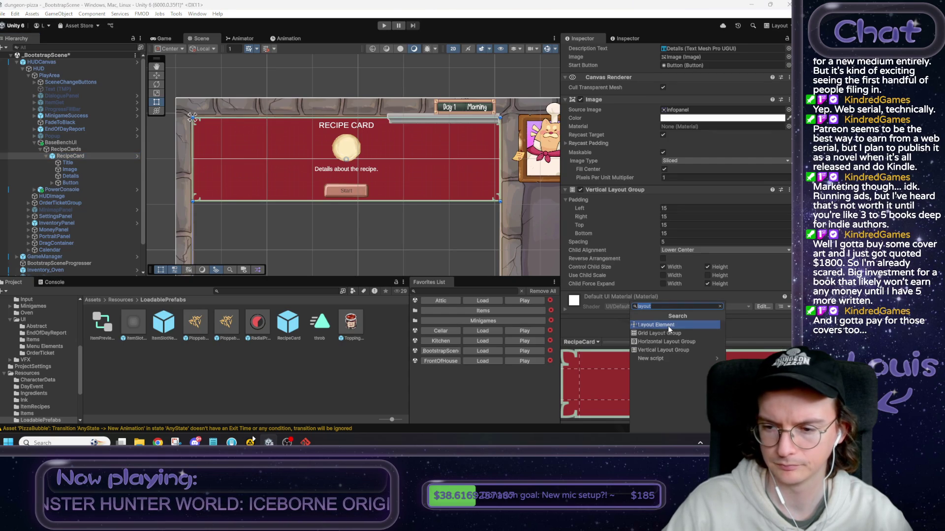
click(668, 325)
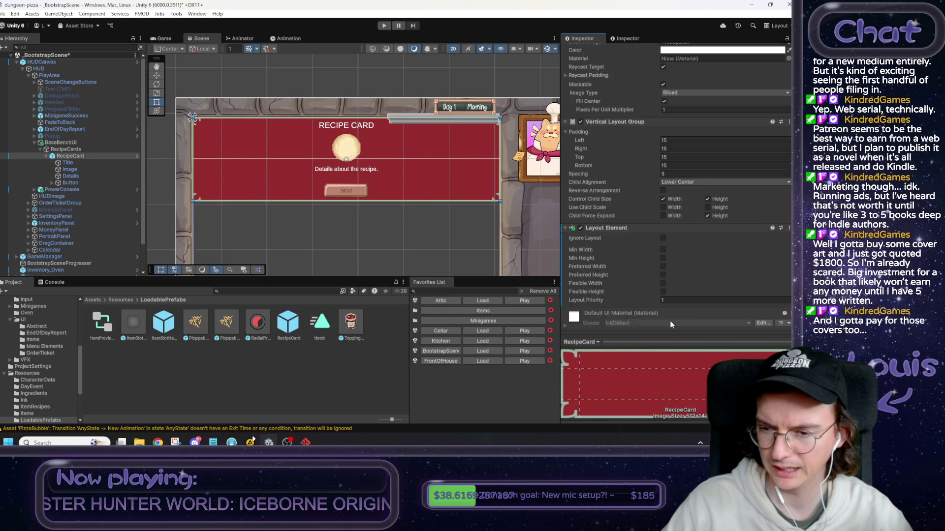
click(663, 250)
click(663, 258)
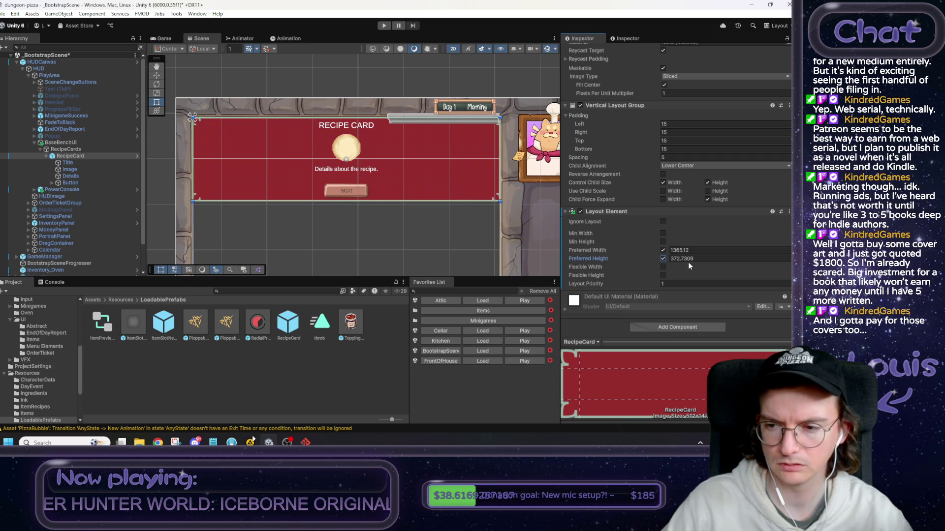
Set the Layout Element's preferred width to 300.
drag(657, 251, 577, 251)
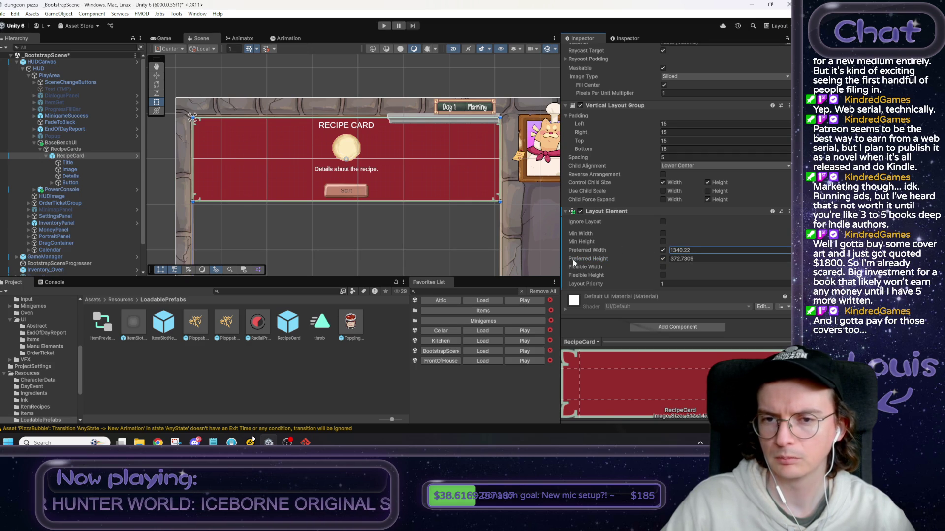
double_click(668, 250)
text(689240)
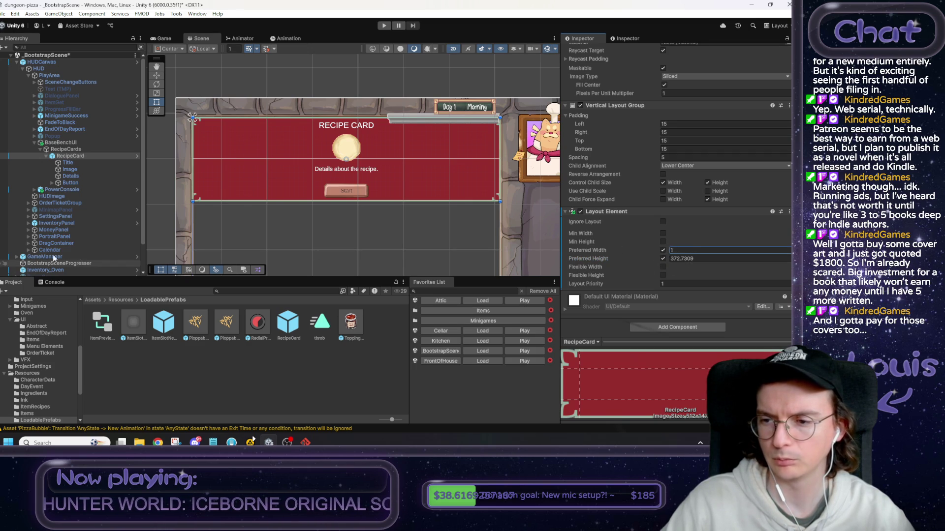
key(Return)
text(300)
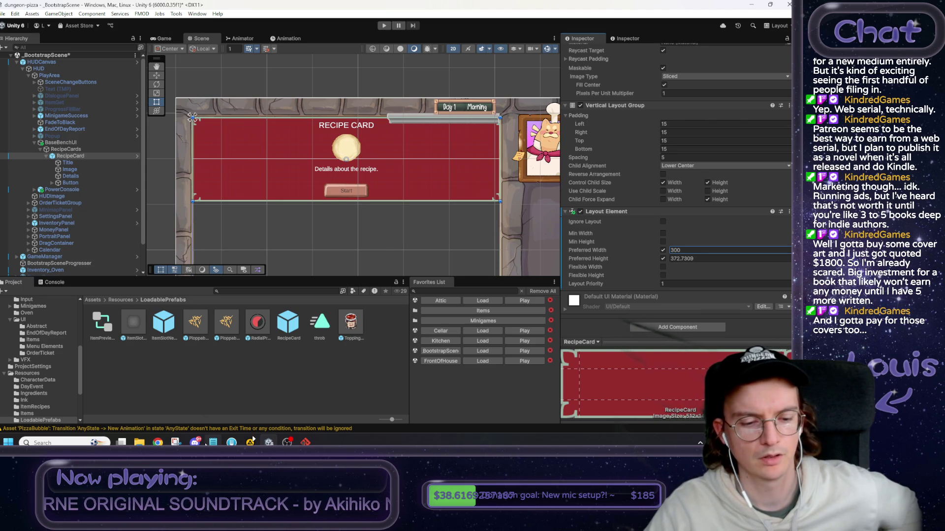
mouse_move(213, 443)
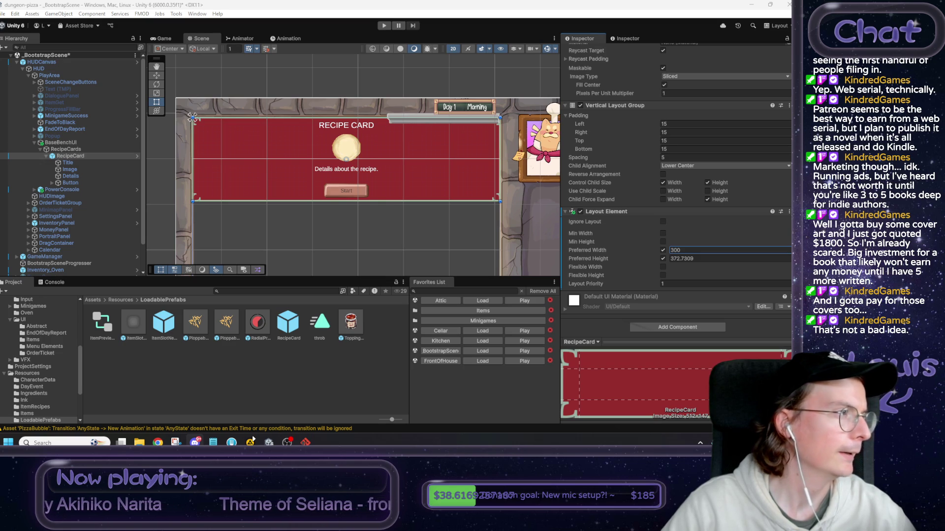
click(195, 442)
mouse_move(220, 67)
mouse_down()
mouse_move(339, 88)
mouse_move(345, 44)
mouse_move(407, 120)
mouse_move(423, 59)
mouse_up()
scroll(475, 315, up, 5)
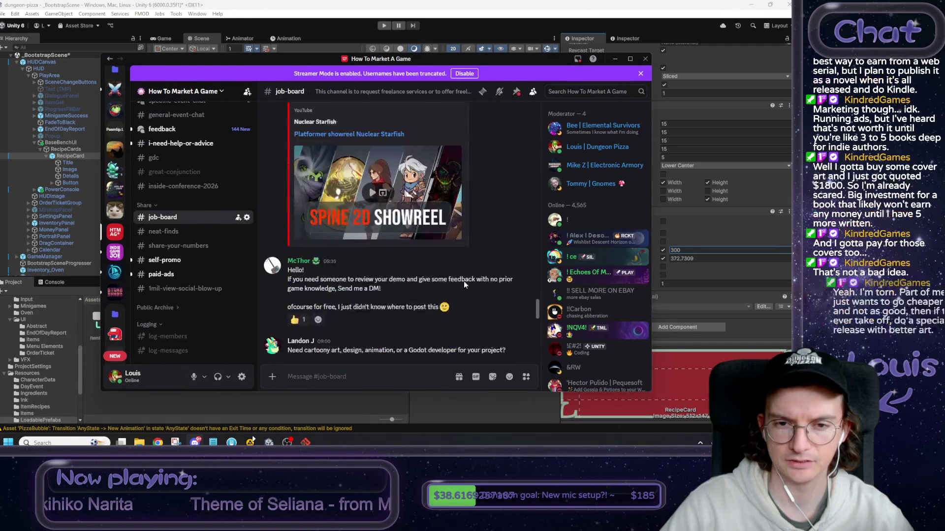
scroll(428, 276, down, 3)
drag(306, 233, 439, 233)
scroll(449, 237, down, 1)
scroll(463, 246, down, 1)
scroll(460, 261, up, 1)
scroll(455, 285, down, 8)
scroll(454, 288, up, 8)
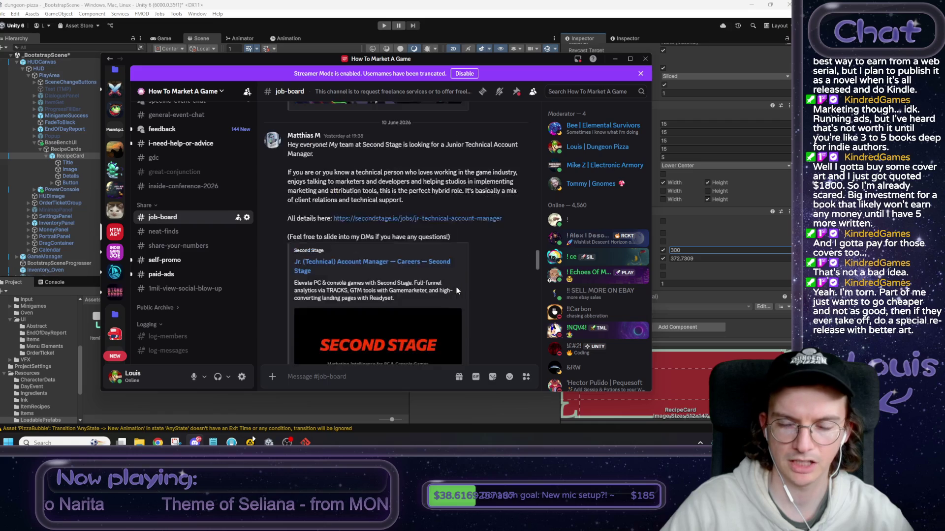
drag(511, 63, 0, 83)
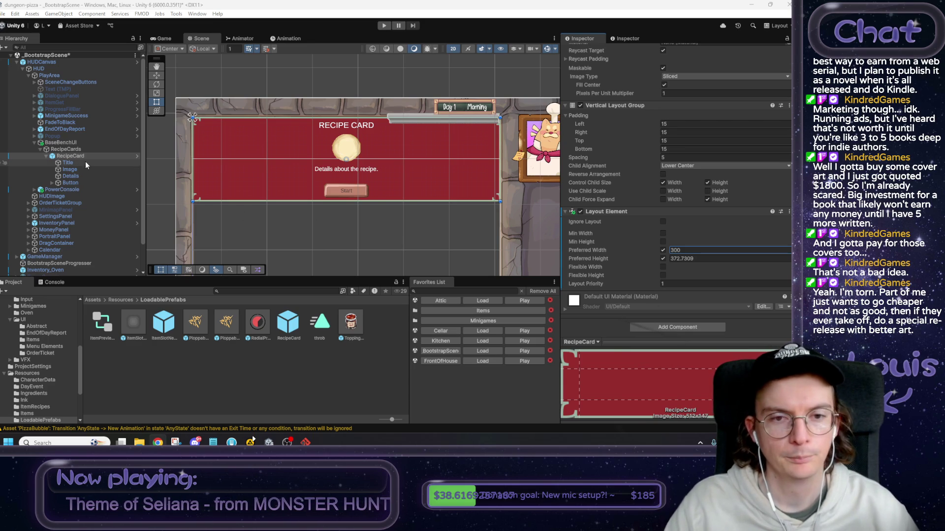
Keep child width control on the RecipeCards Horizontal Layout Group and stop children expanding in height.
click(70, 150)
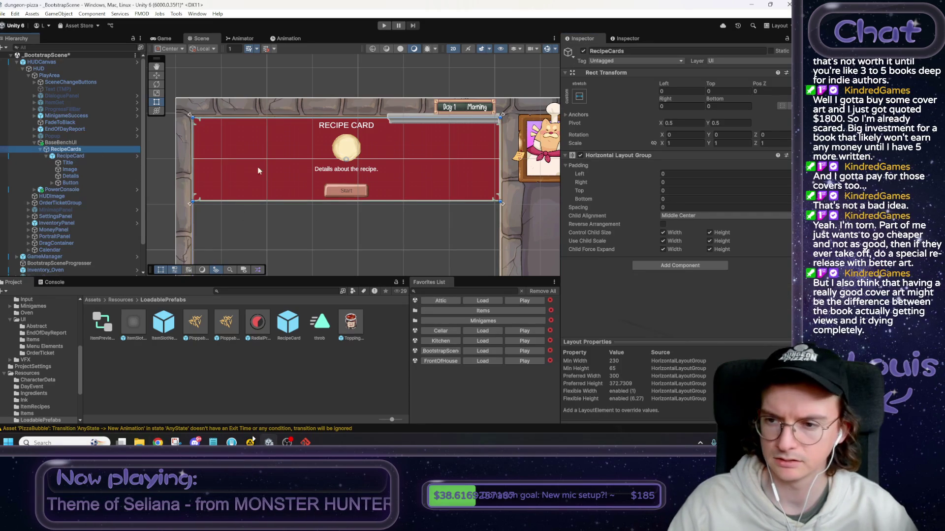
click(663, 232)
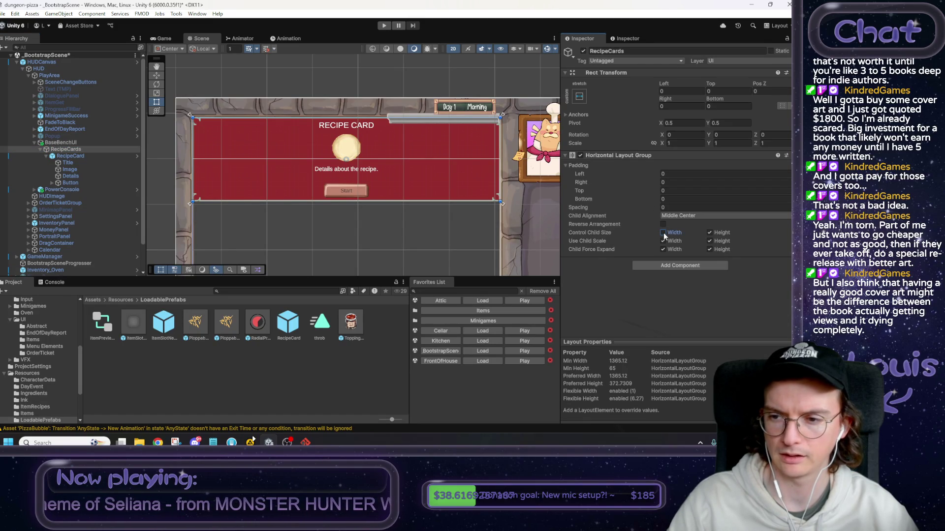
click(664, 232)
click(709, 249)
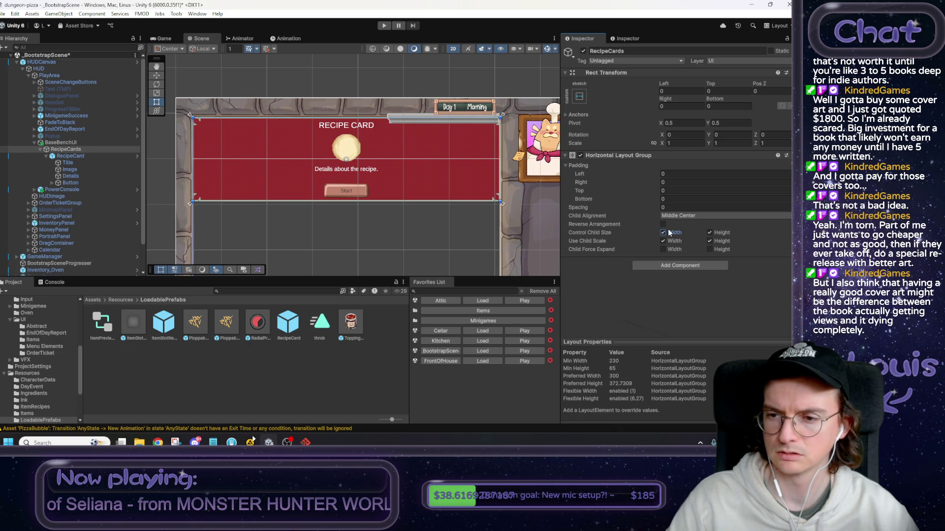
Set the RecipeCard's preferred width to 3000.
click(81, 158)
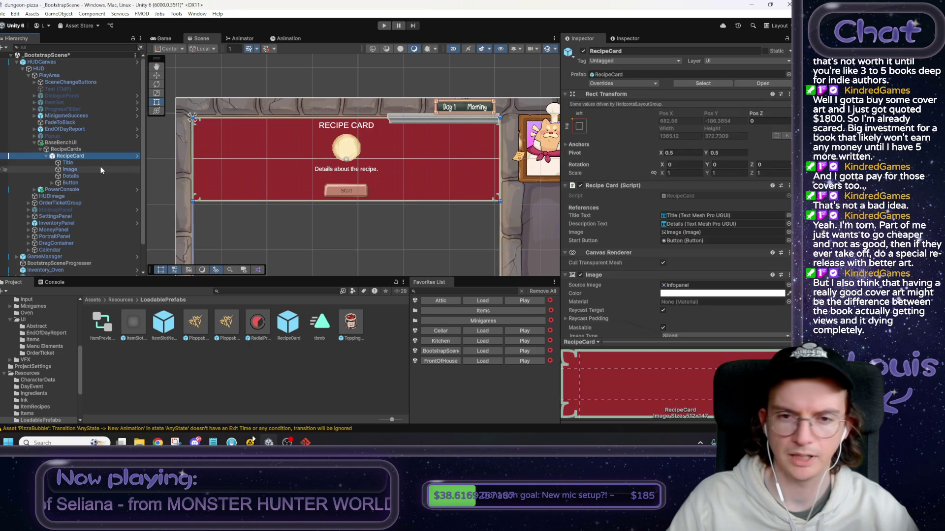
scroll(653, 265, down, 4)
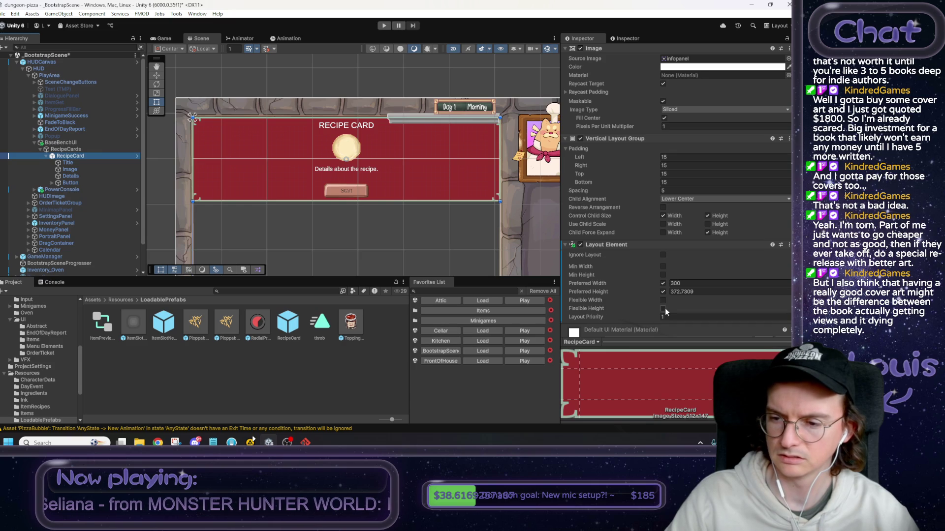
click(663, 284)
click(663, 284)
click(679, 283)
text(3000)
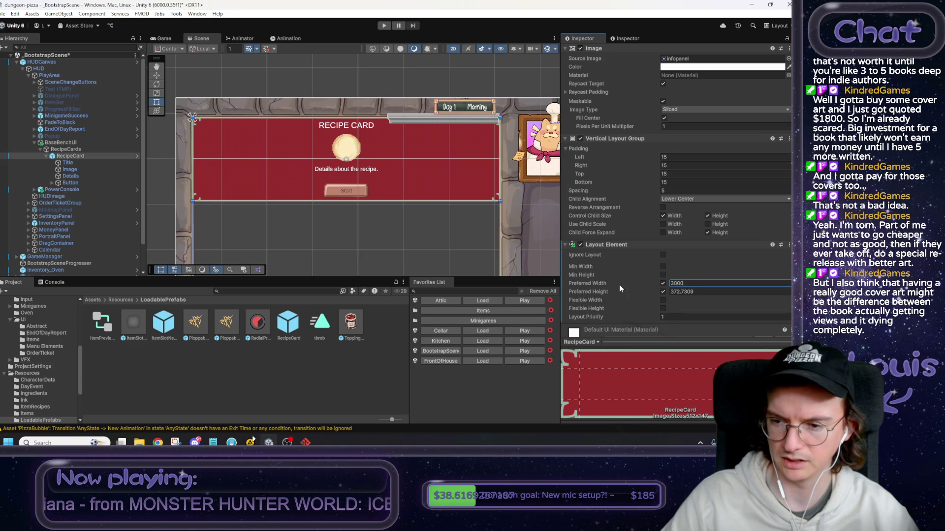
scroll(638, 273, up, 3)
scroll(640, 278, down, 4)
Turn off child width control on RecipeCards and test a minimum width override on the card.
click(69, 149)
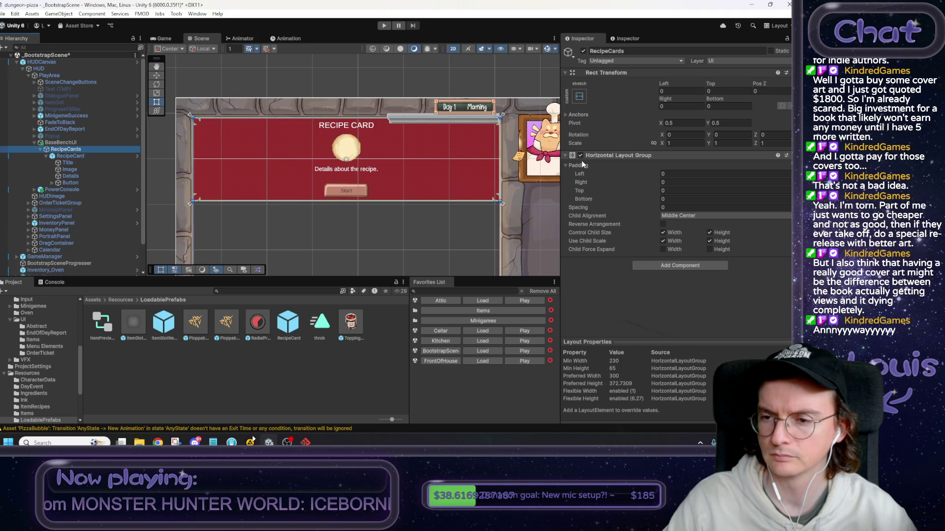
click(663, 232)
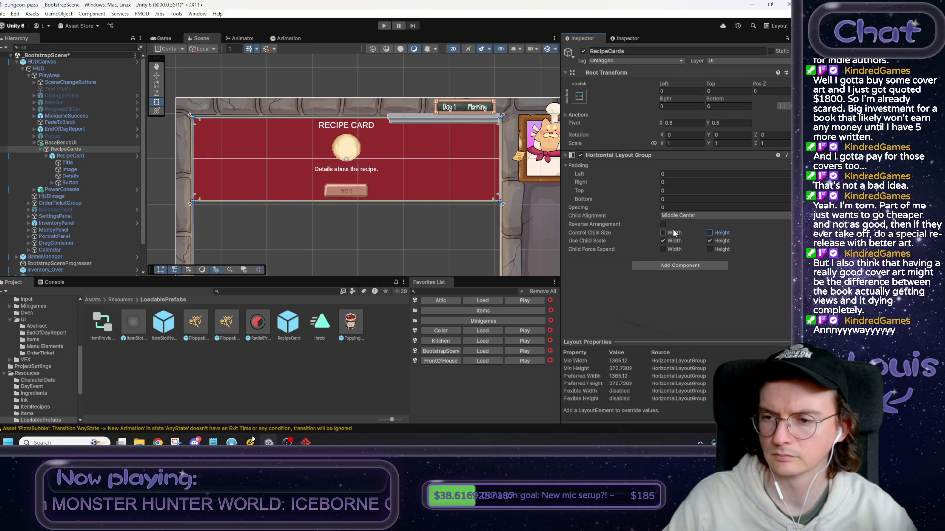
click(71, 156)
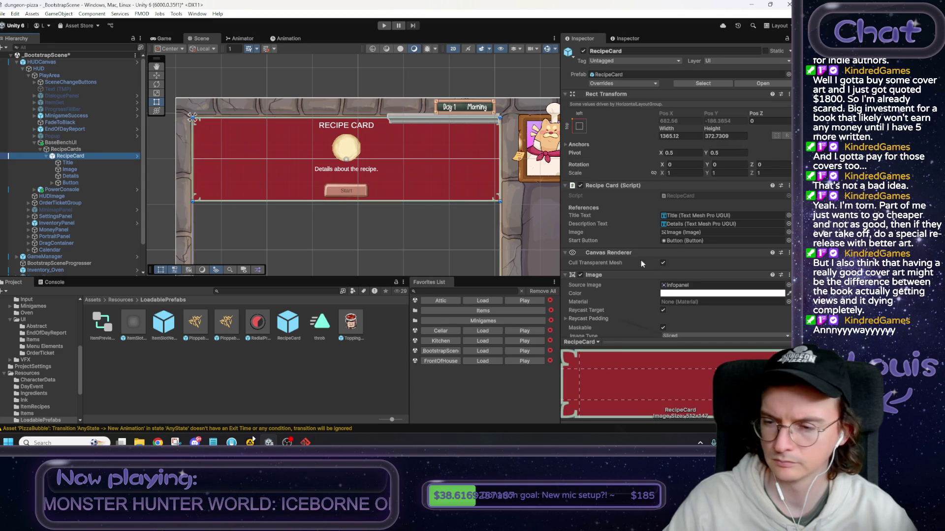
scroll(649, 260, down, 5)
click(688, 306)
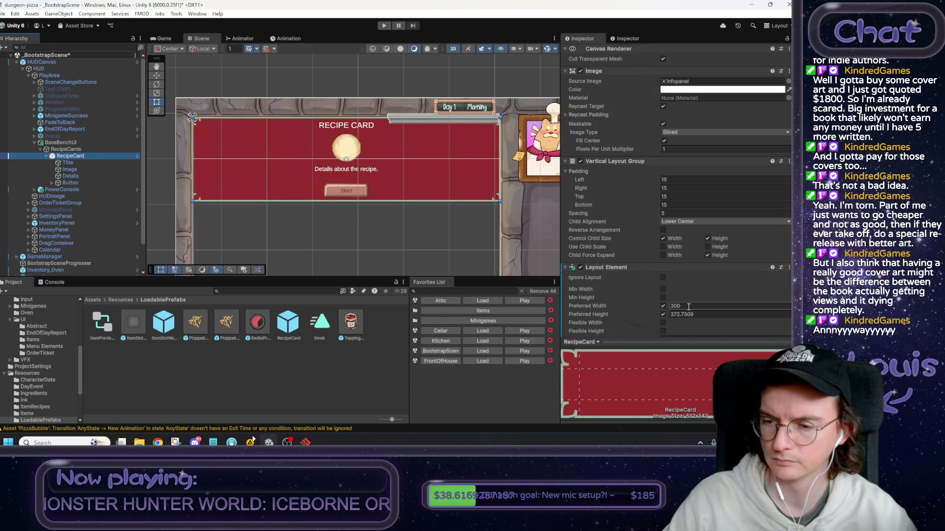
click(662, 290)
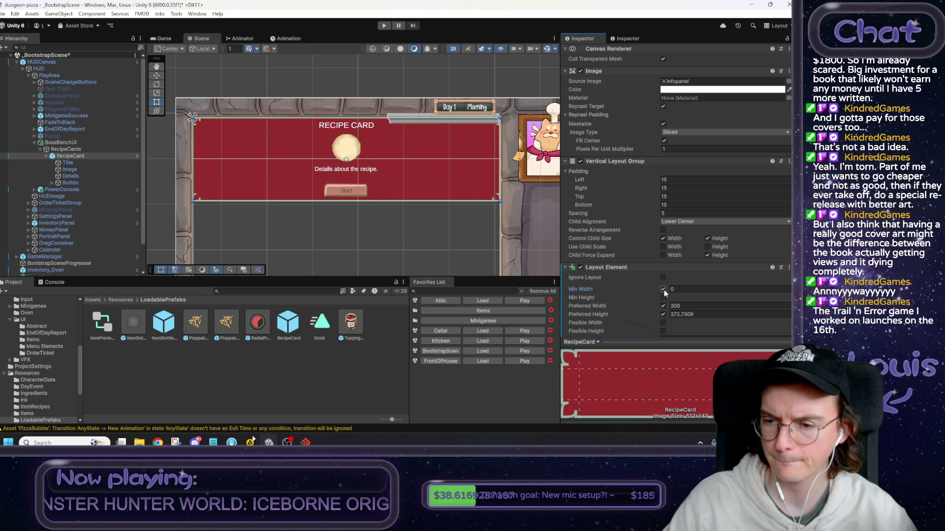
text(300)
click(663, 290)
Test a flexible width override, then stop the RecipeCard controlling its children's widths.
scroll(666, 279, down, 2)
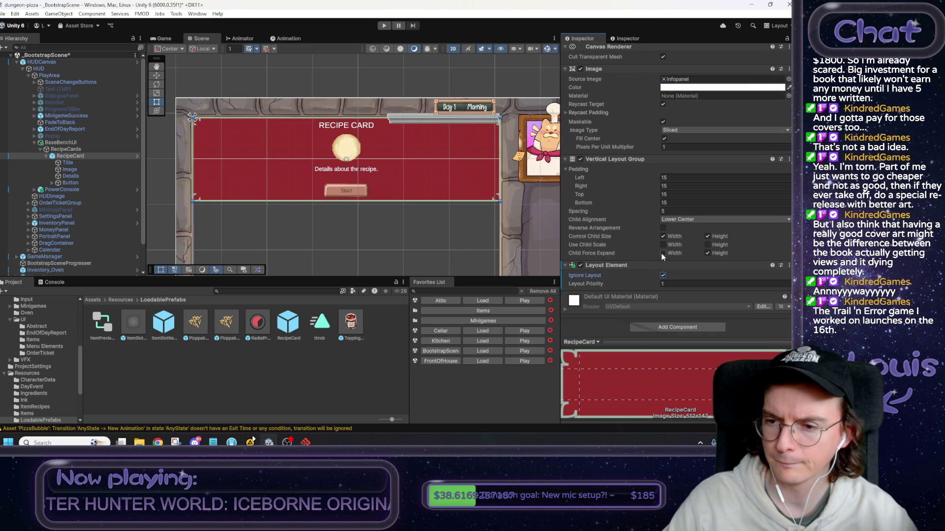
scroll(665, 268, down, 1)
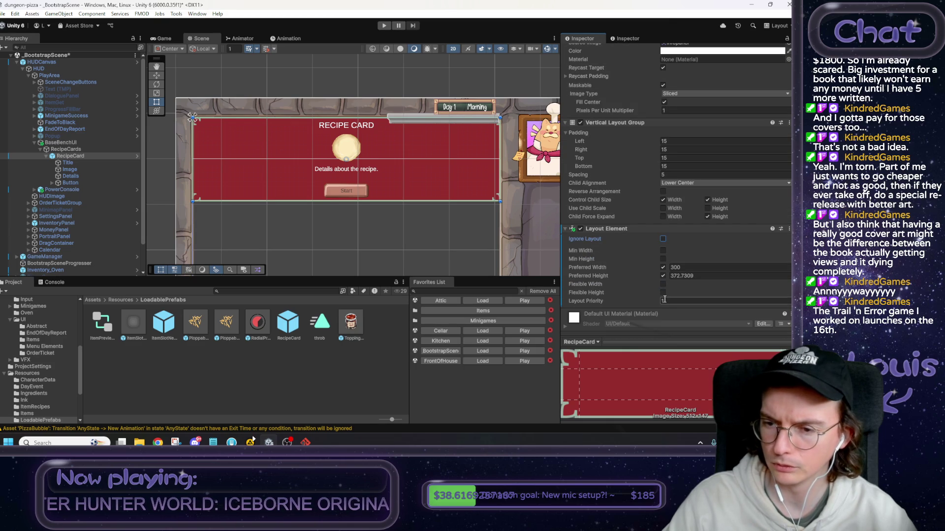
click(663, 284)
click(663, 284)
scroll(659, 285, up, 3)
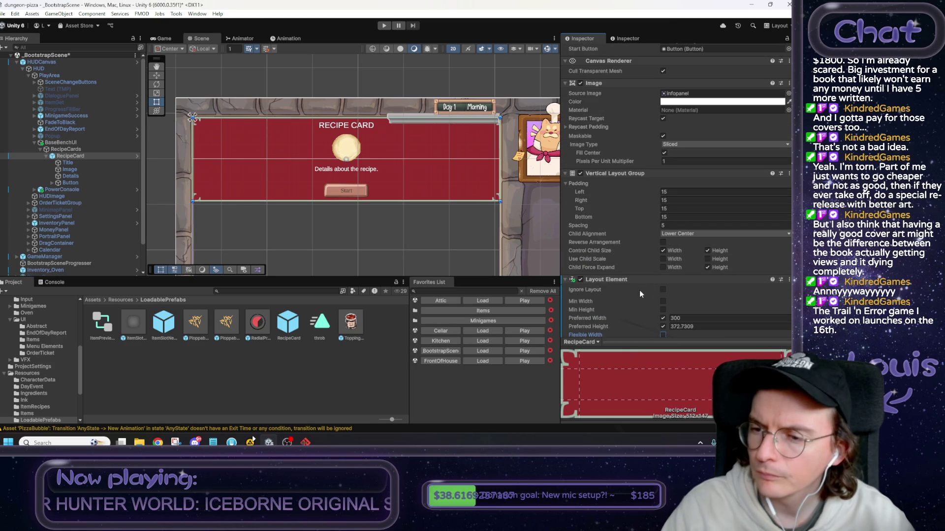
click(663, 251)
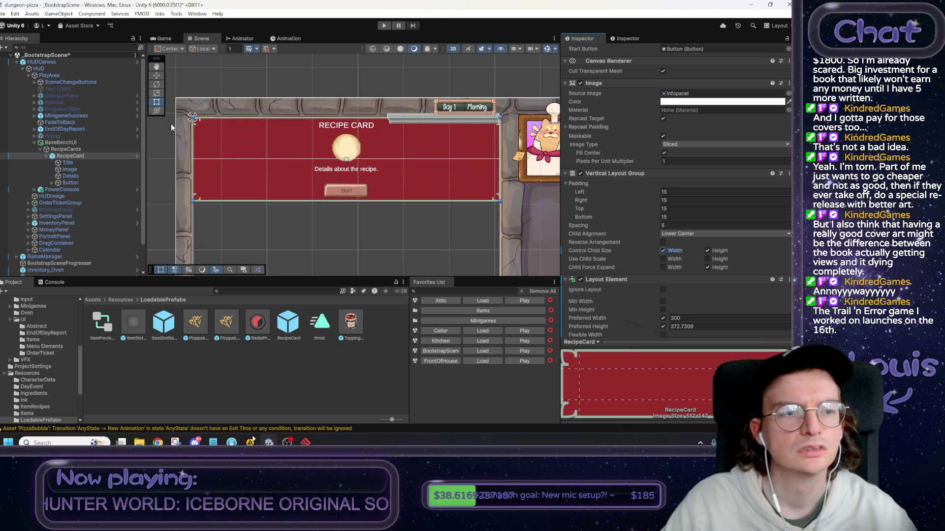
Review the RecipeCards layout settings and inspect the FPSCounter object.
click(67, 149)
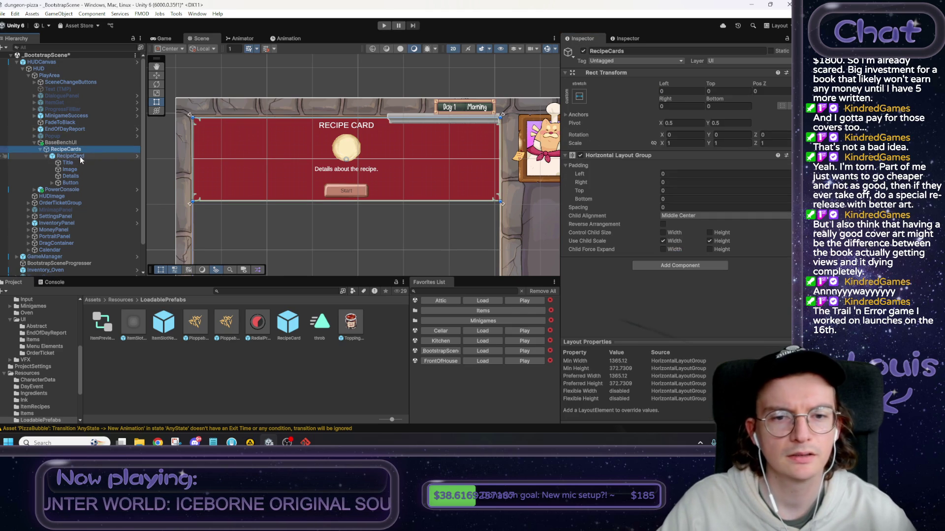
drag(495, 261, 497, 251)
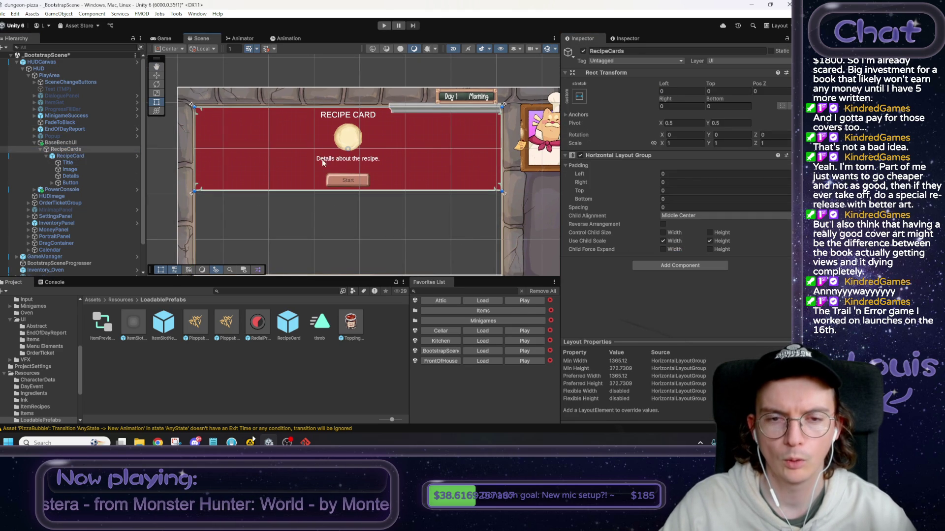
click(231, 240)
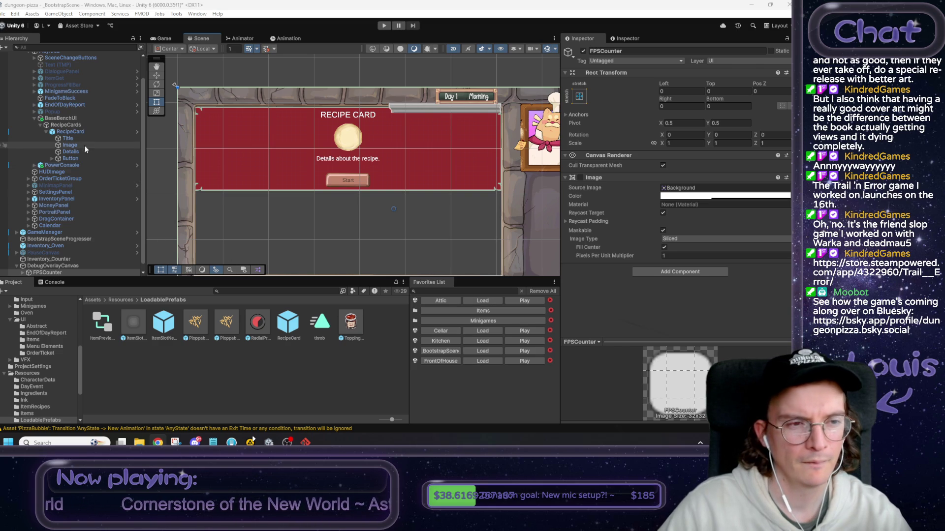
click(75, 131)
Disable the card's Layout Element and add a Content Size Fitter component.
scroll(650, 290, down, 5)
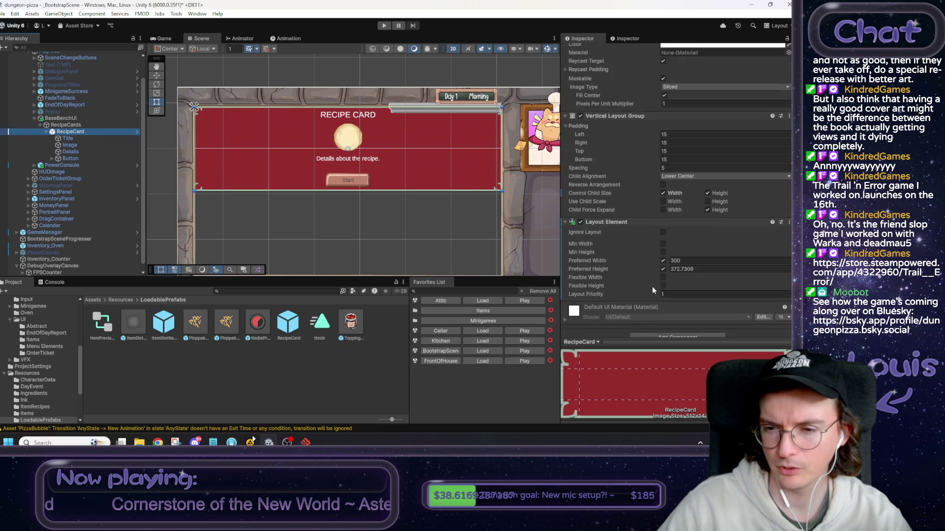
scroll(652, 287, down, 1)
click(581, 212)
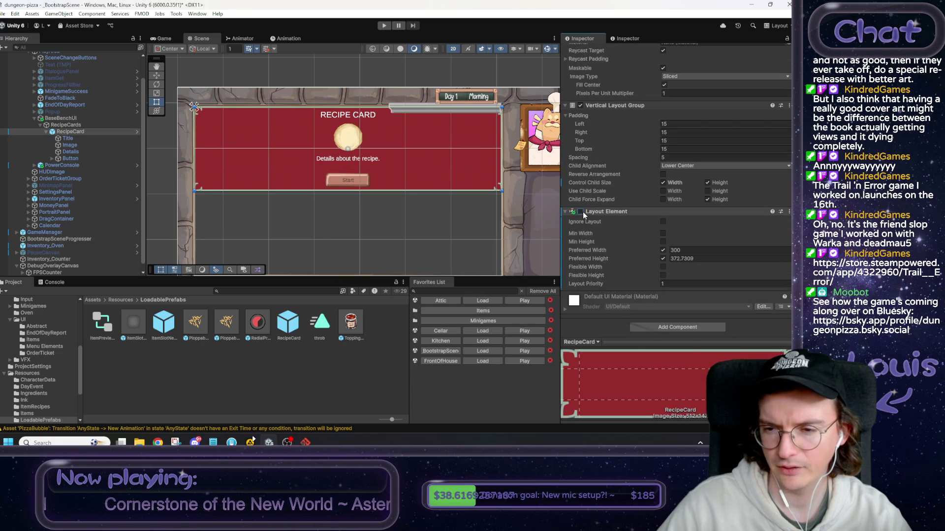
click(671, 327)
text(content)
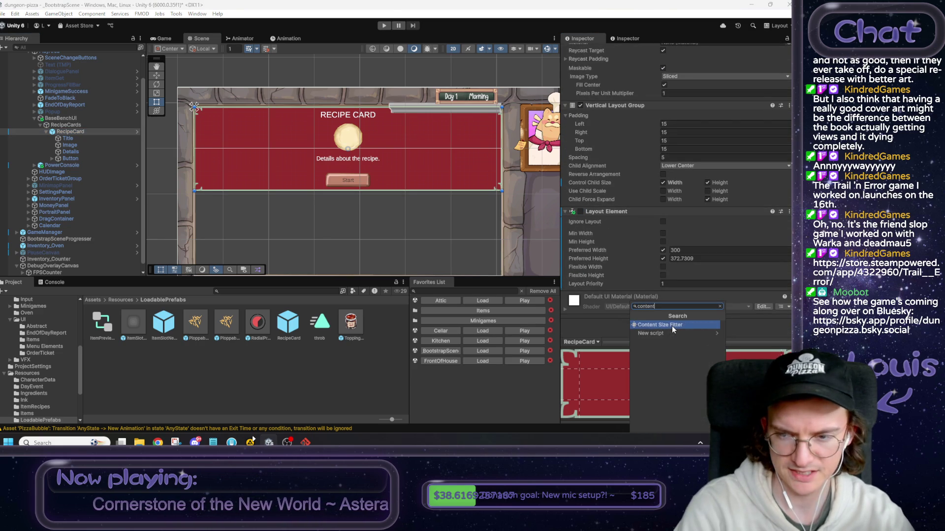
click(672, 326)
Set Horizontal Fit to Preferred Size with the Layout Element re-enabled, comparing it on and off.
scroll(663, 279, down, 2)
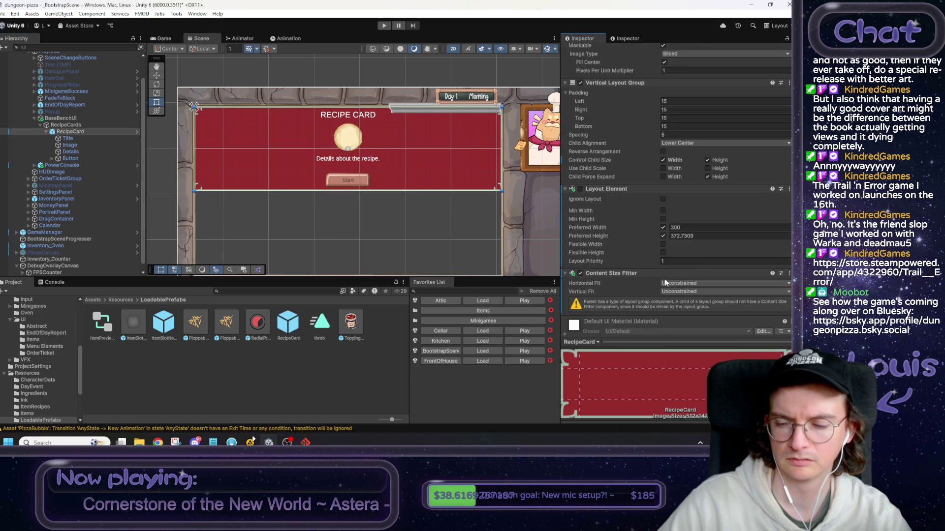
click(581, 189)
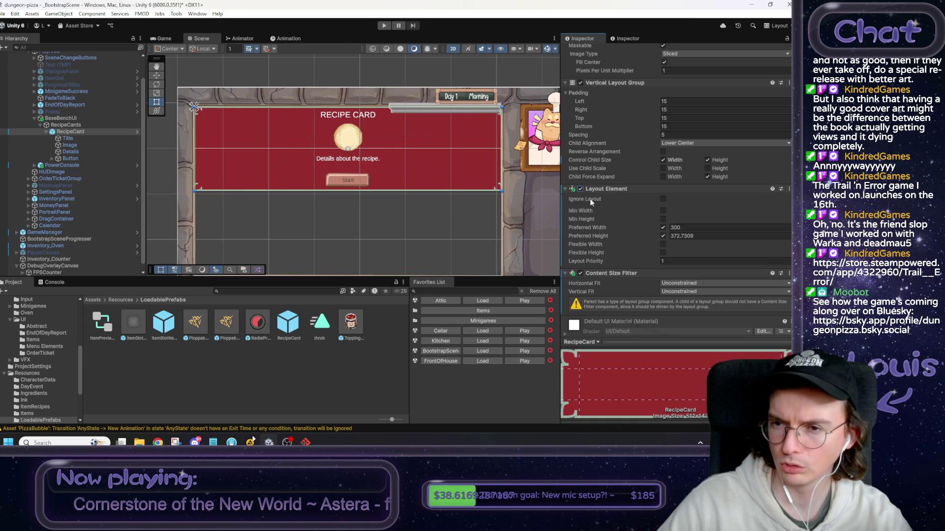
click(678, 285)
click(694, 311)
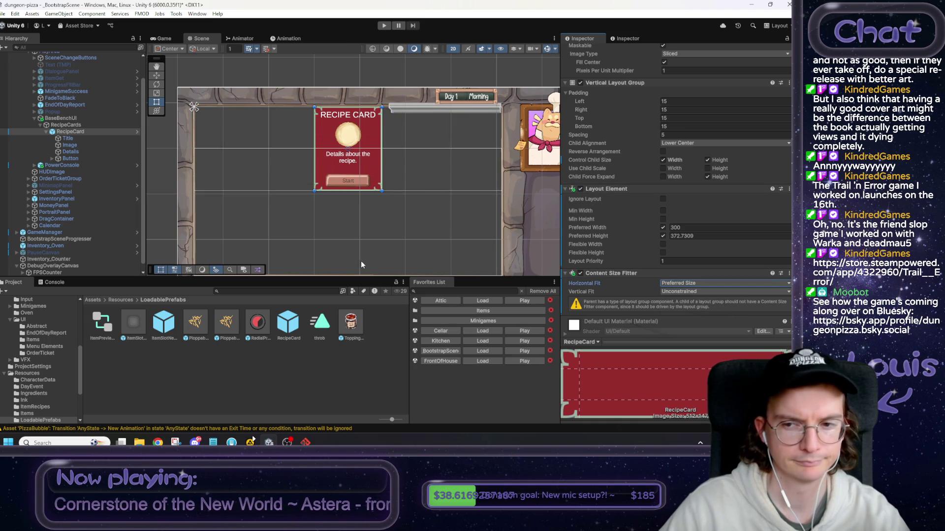
click(580, 188)
click(581, 188)
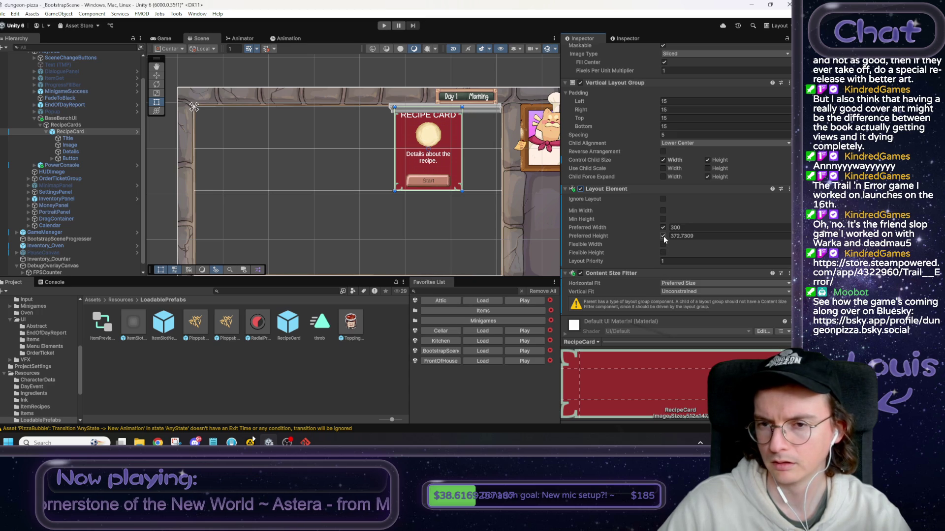
drag(353, 198, 342, 193)
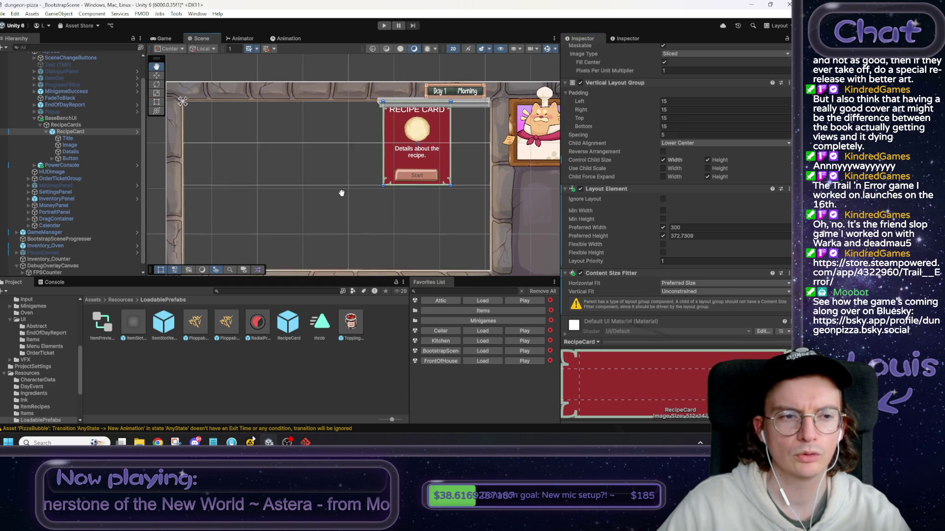
key(ctrl+z)
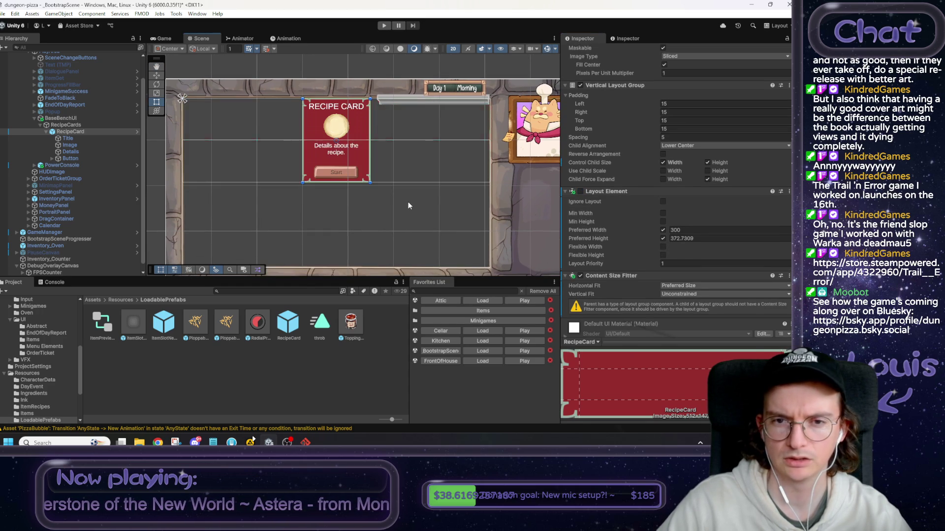
click(78, 125)
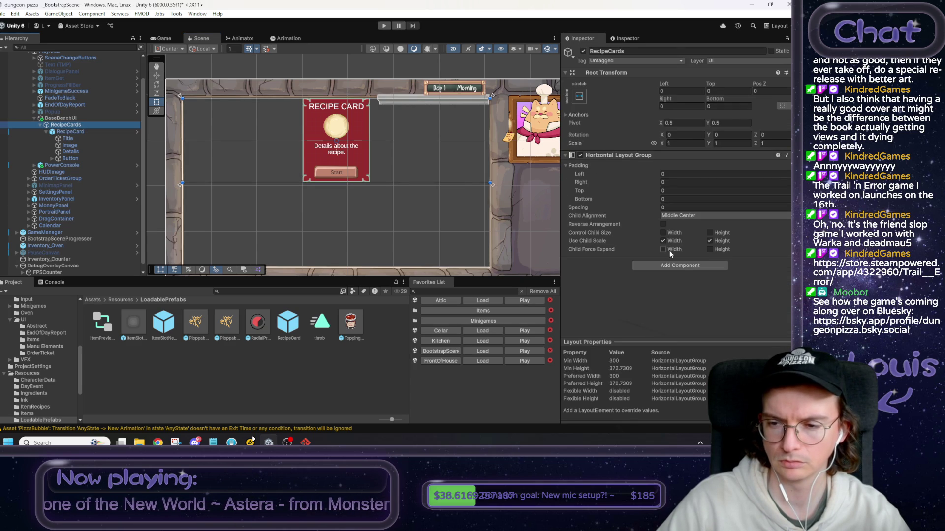
Set the RecipeCards Horizontal Layout Group spacing to 30.
click(670, 207)
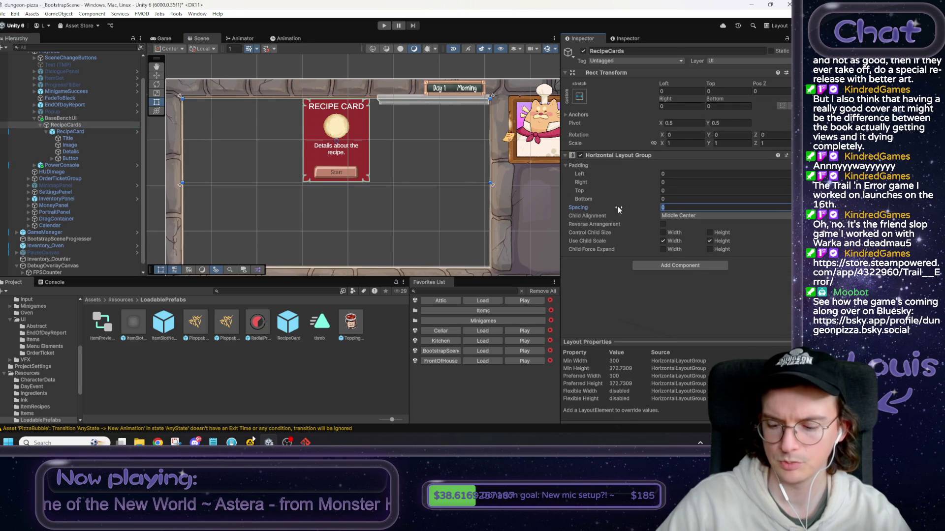
text(30)
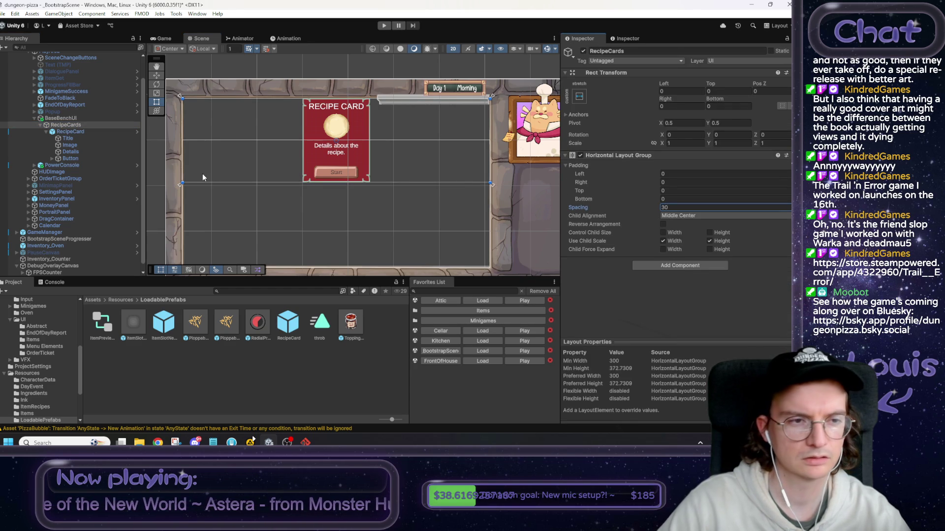
click(64, 125)
Duplicate the RecipeCard to preview the row spacing, then undo the duplicates.
scroll(73, 143, up, 1)
click(74, 151)
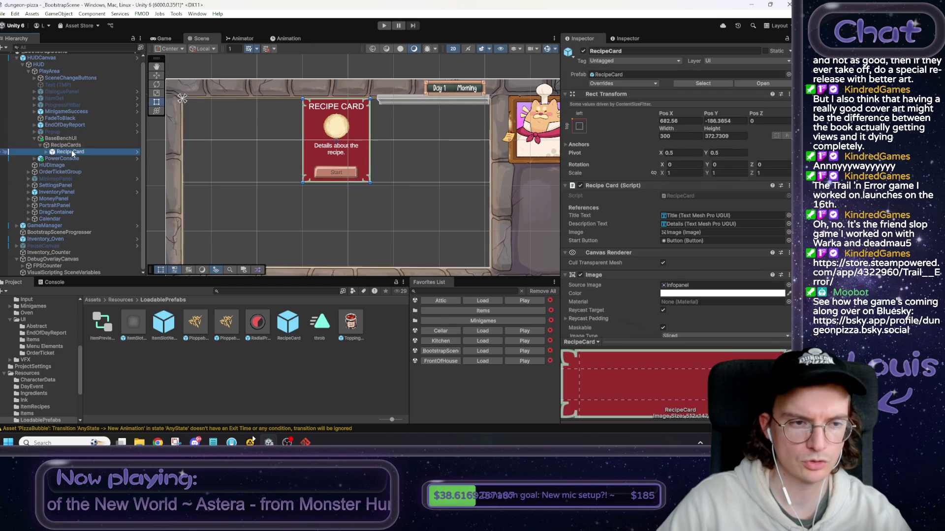
key(ctrl+d)
key(ctrl+d)
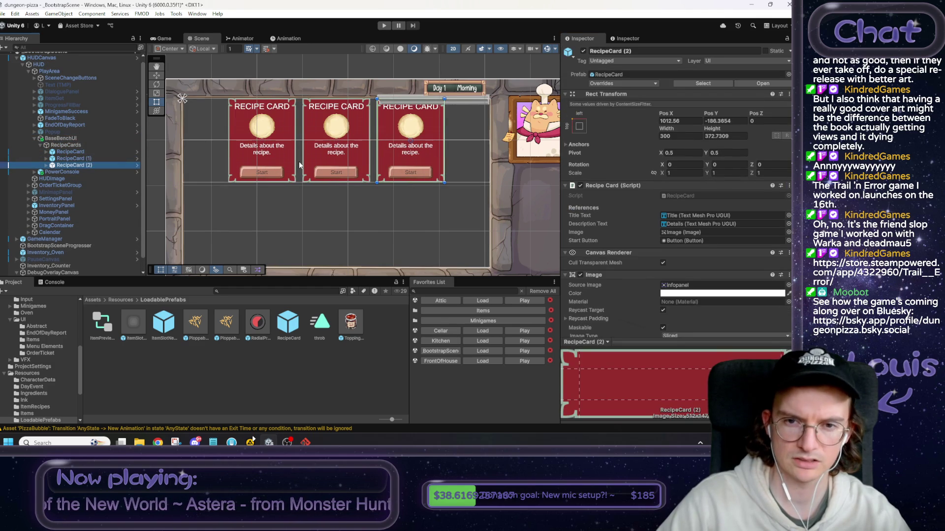
key(ctrl+z)
key(ctrl+z)
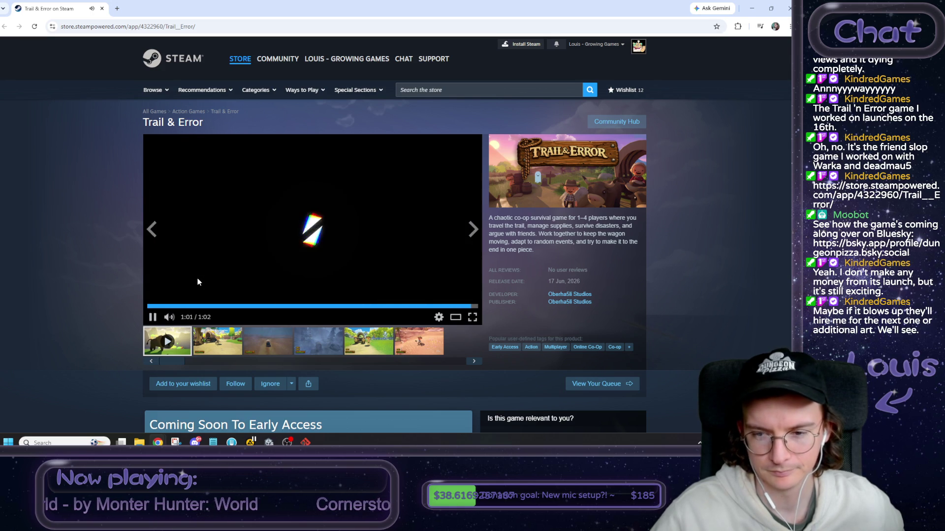
Add Trail & Error to the Steam wishlist.
click(204, 385)
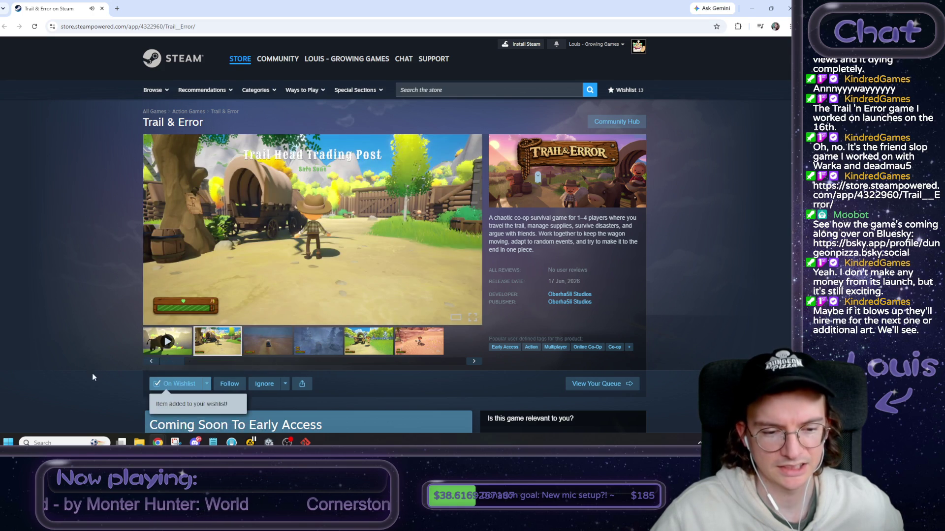
scroll(93, 369, down, 3)
scroll(100, 362, down, 10)
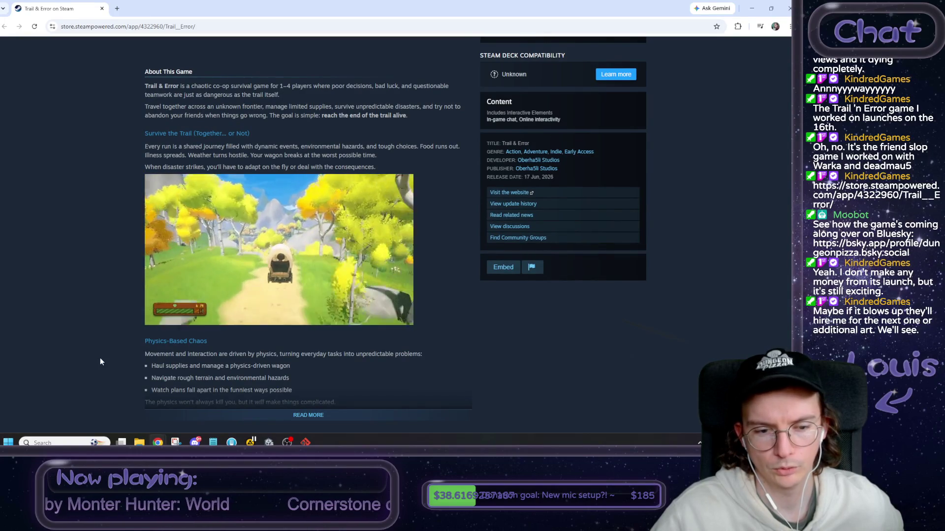
scroll(292, 361, down, 1)
scroll(275, 303, up, 1)
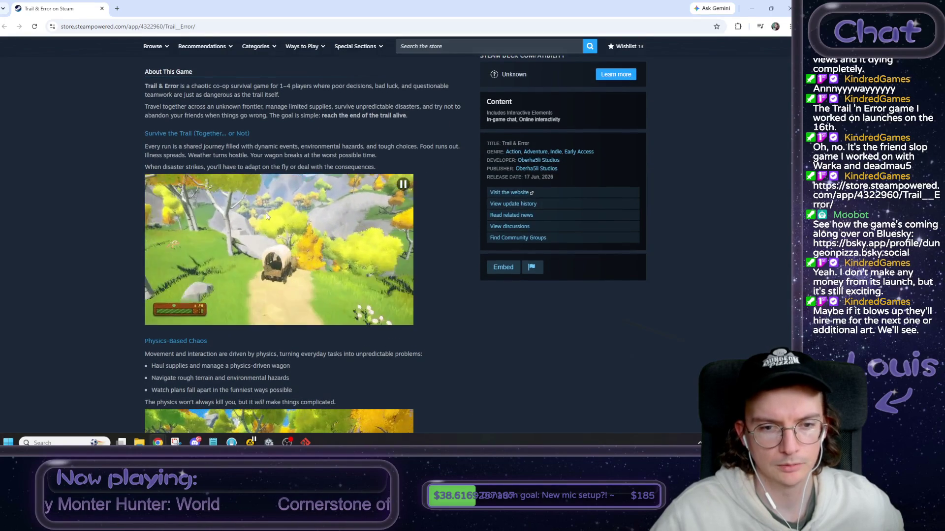
scroll(277, 207, up, 1)
drag(158, 120, 327, 108)
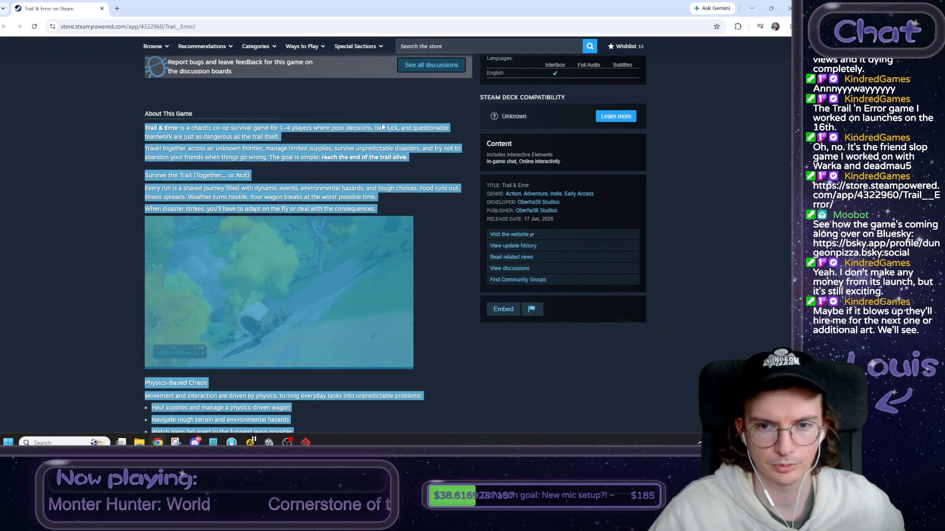
click(357, 170)
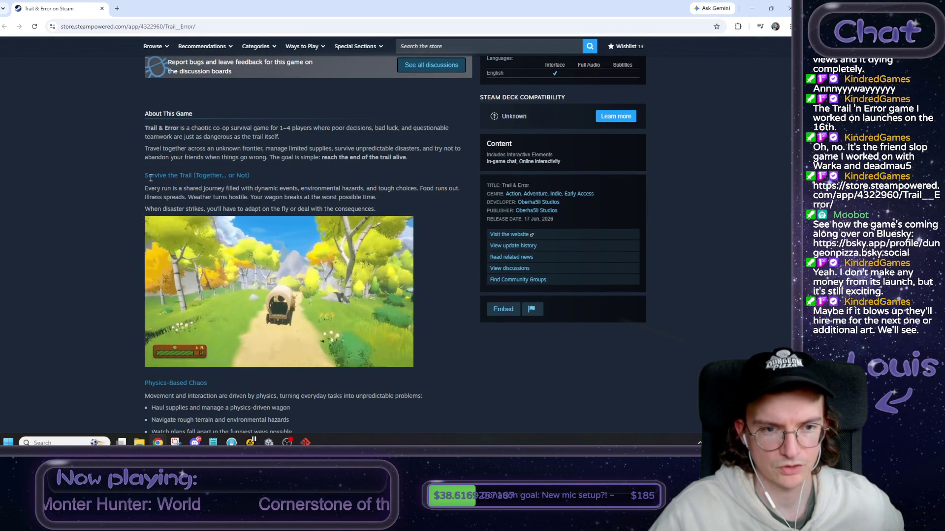
Advance the More Like This carousel to the next page of similar games.
scroll(123, 211, down, 1)
scroll(123, 210, down, 4)
scroll(121, 213, down, 4)
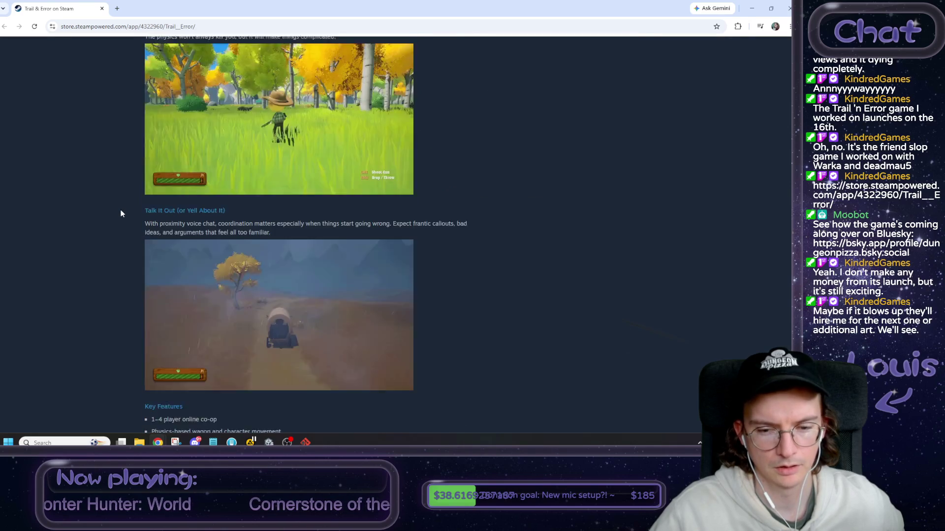
scroll(121, 212, down, 6)
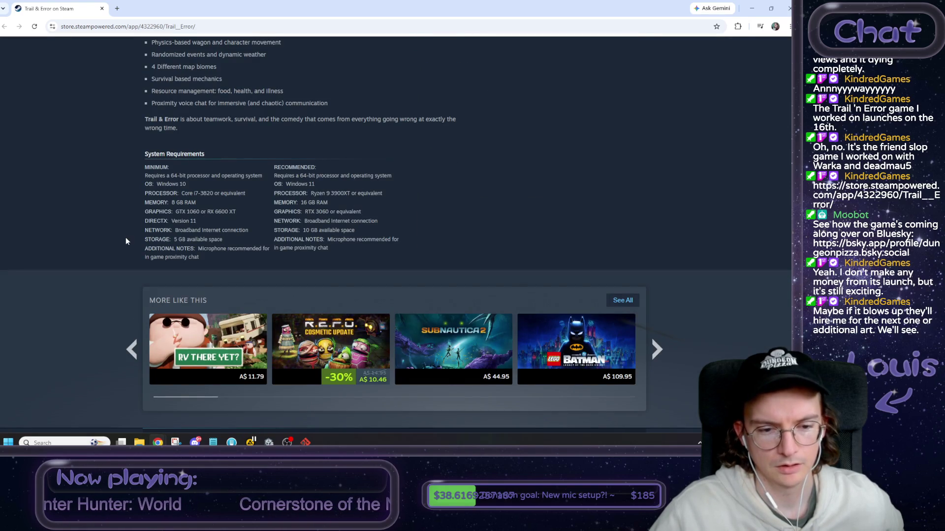
scroll(246, 321, down, 1)
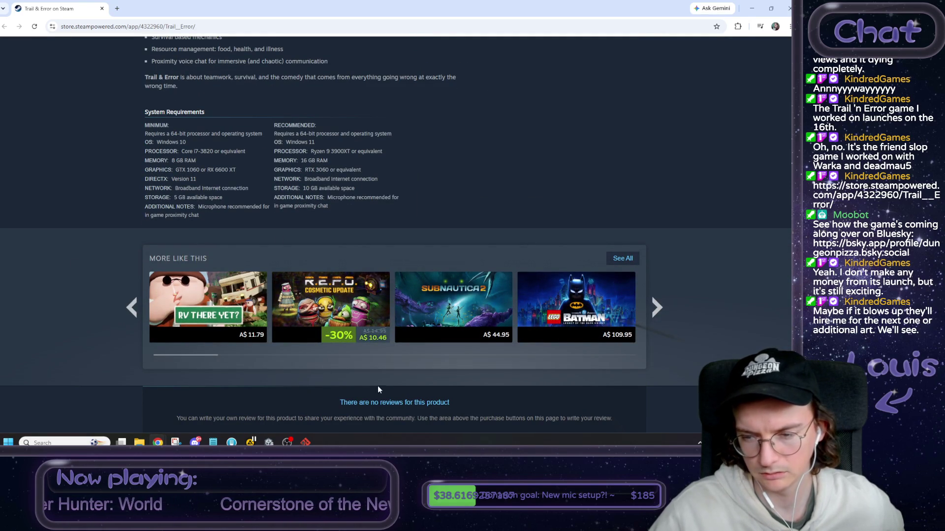
mouse_move(574, 328)
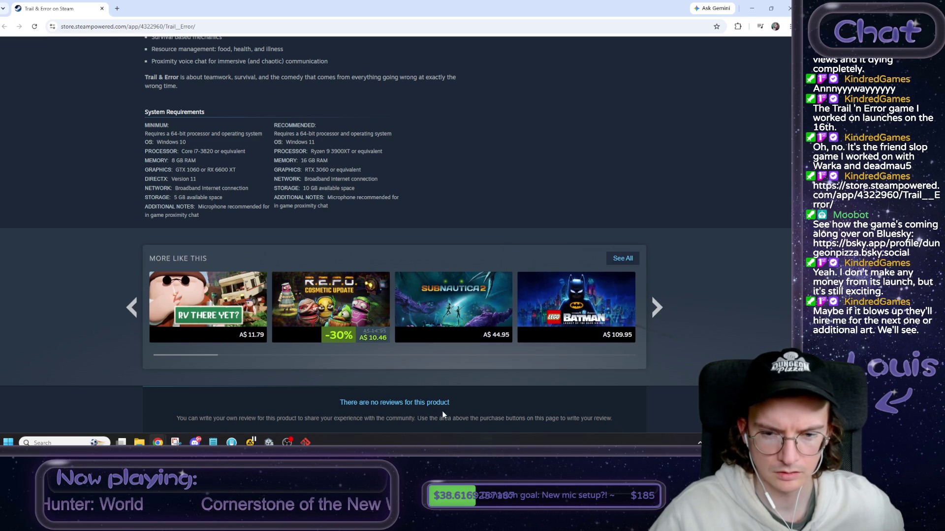
click(658, 309)
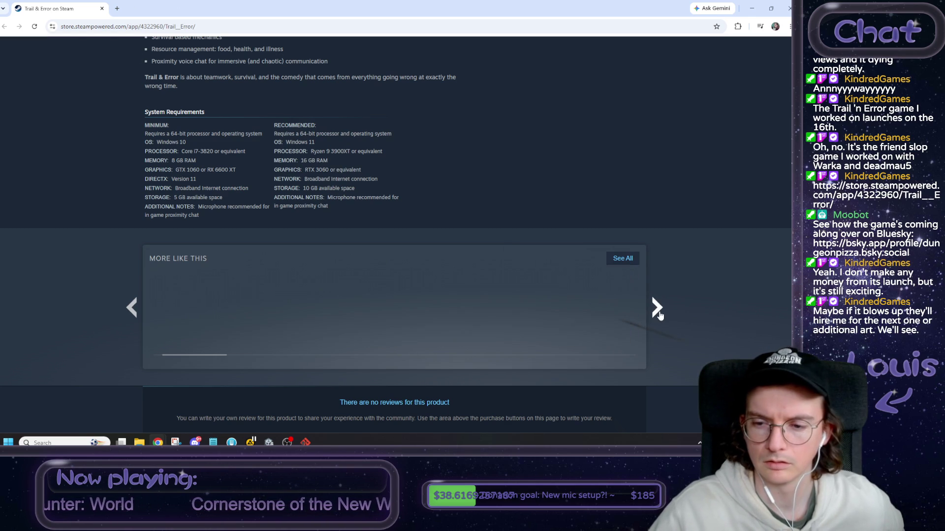
scroll(721, 218, up, 20)
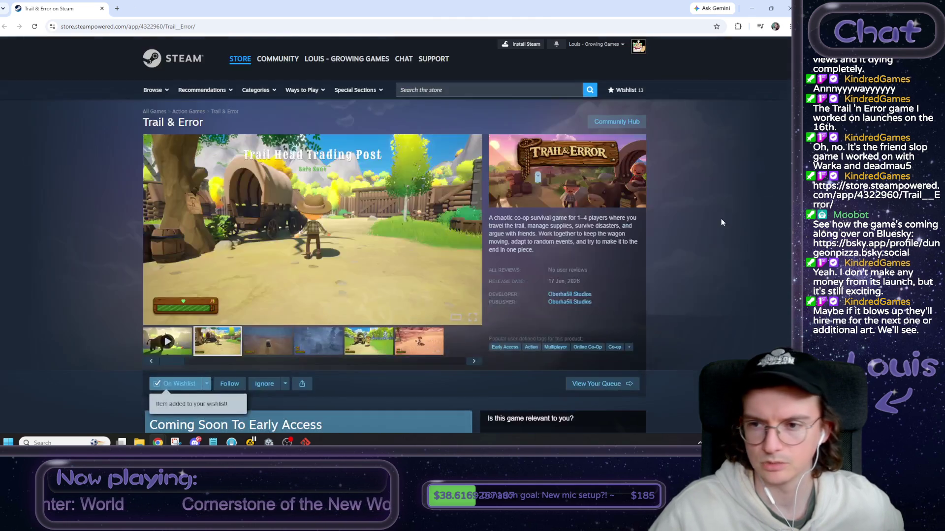
scroll(695, 246, down, 6)
scroll(681, 248, down, 3)
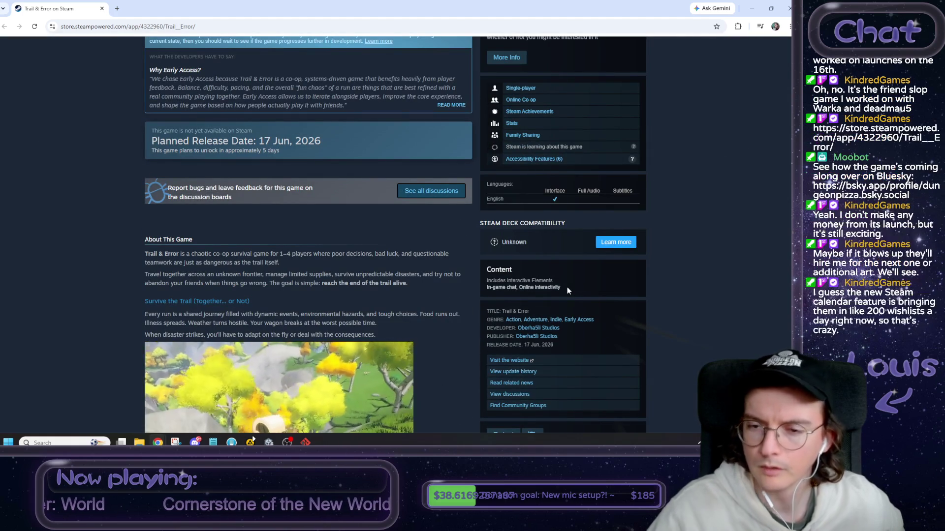
scroll(543, 270, up, 1)
scroll(542, 267, up, 6)
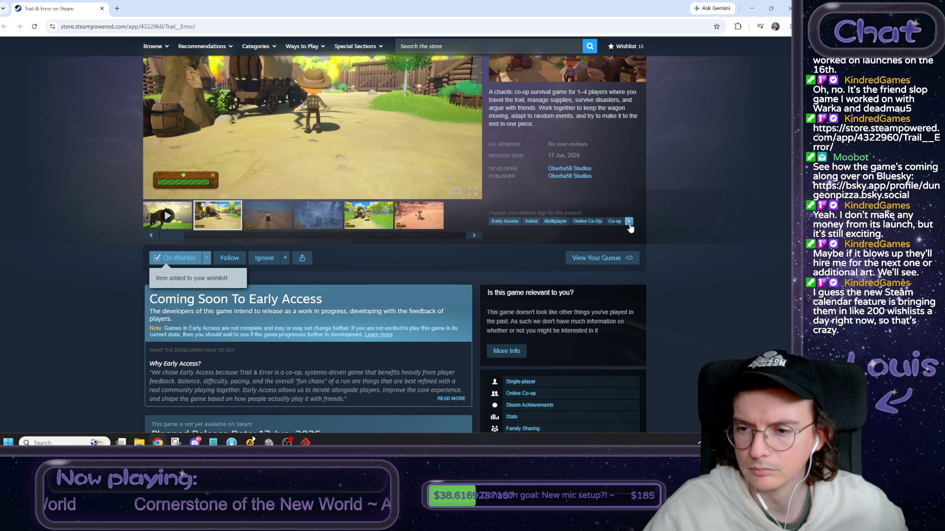
click(629, 222)
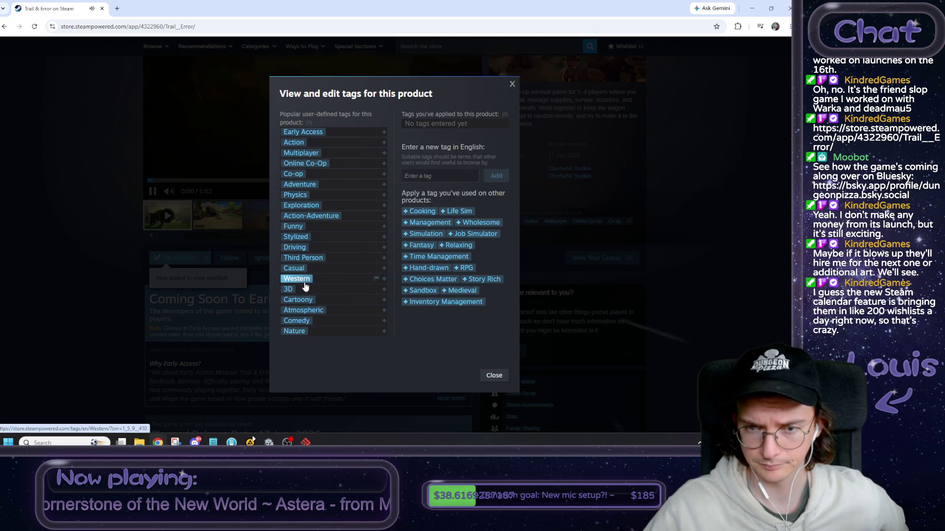
click(512, 84)
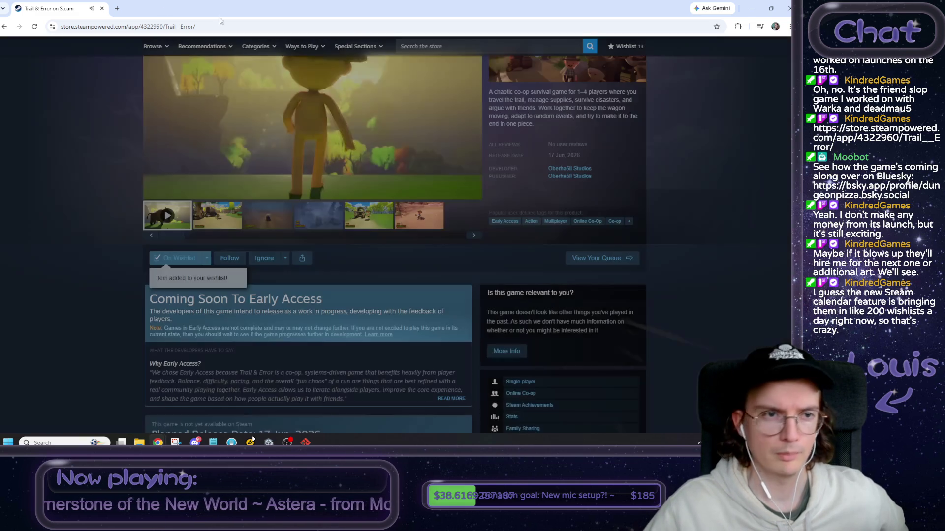
Frame the RecipeCard in Unity's Scene view, then maximize the Chrome window showing Steam.
key(alt+Tab)
drag(378, 237, 394, 228)
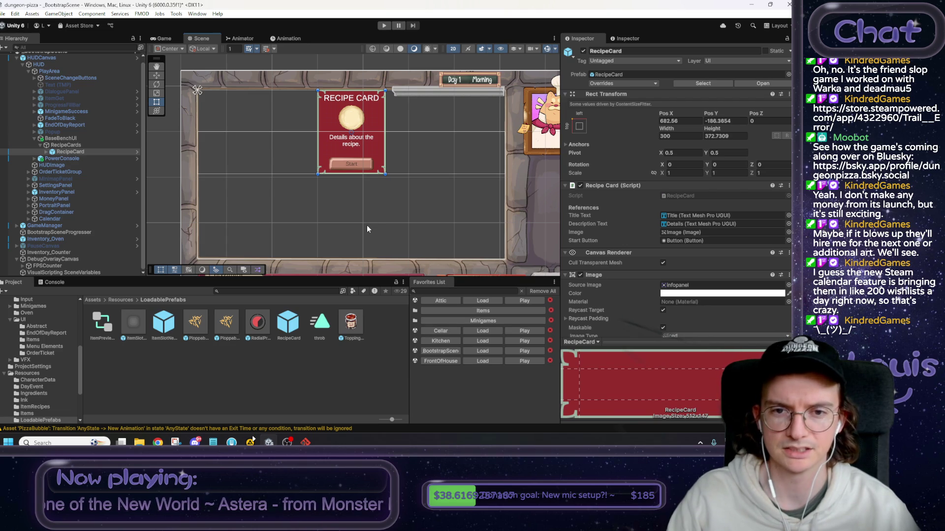
scroll(327, 236, up, 3)
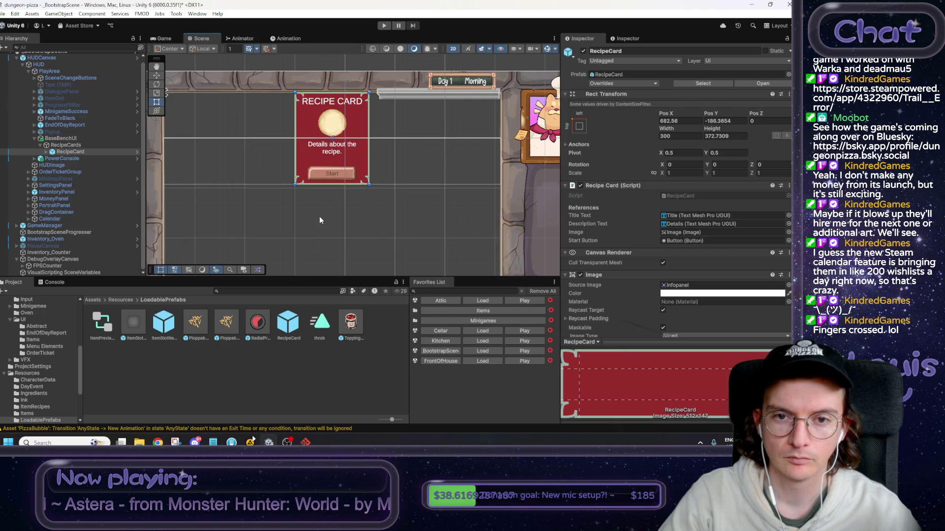
drag(320, 220, 331, 230)
scroll(331, 230, up, 1)
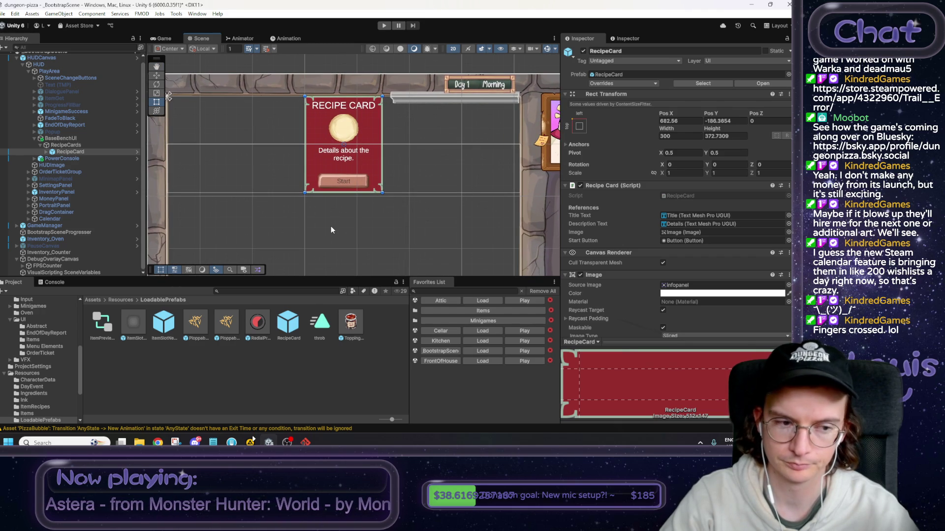
drag(332, 228, 343, 245)
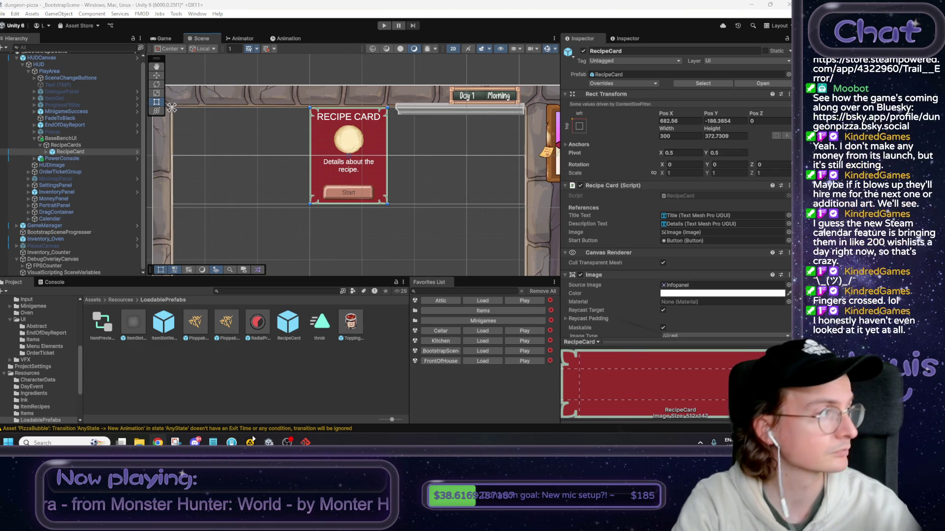
mouse_move(0, 118)
mouse_down()
mouse_move(20, 106)
mouse_move(64, 116)
mouse_move(341, 243)
mouse_up()
double_click(340, 243)
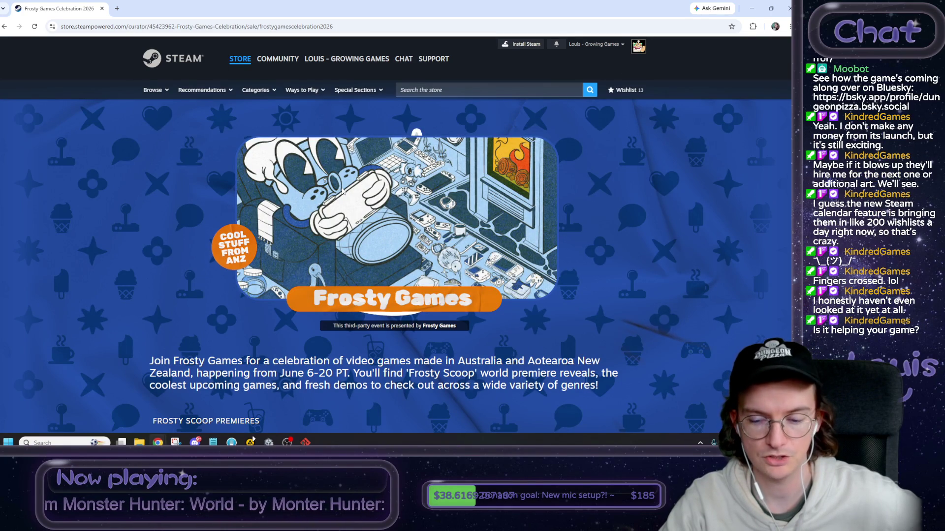
Browse the Frosty Games Celebration page sections, including the Frosty Scoop premieres.
scroll(345, 197, down, 3)
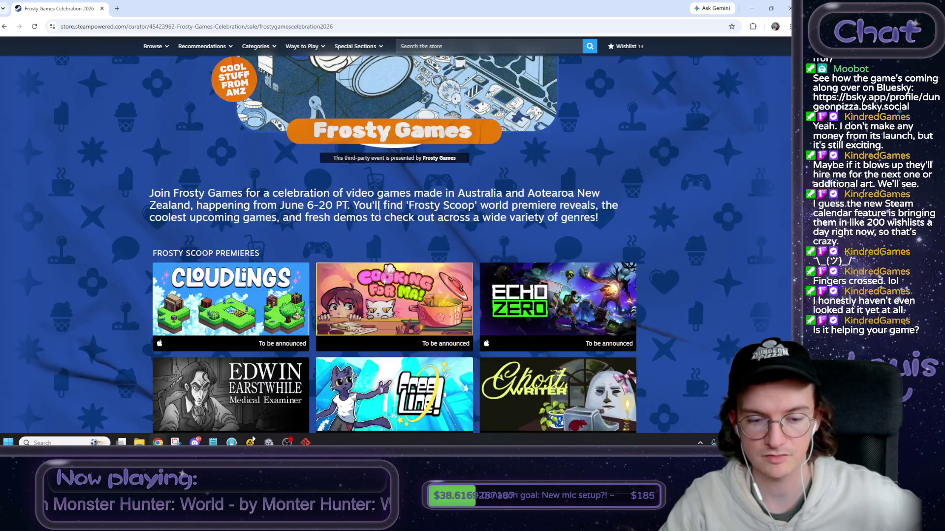
scroll(615, 236, down, 5)
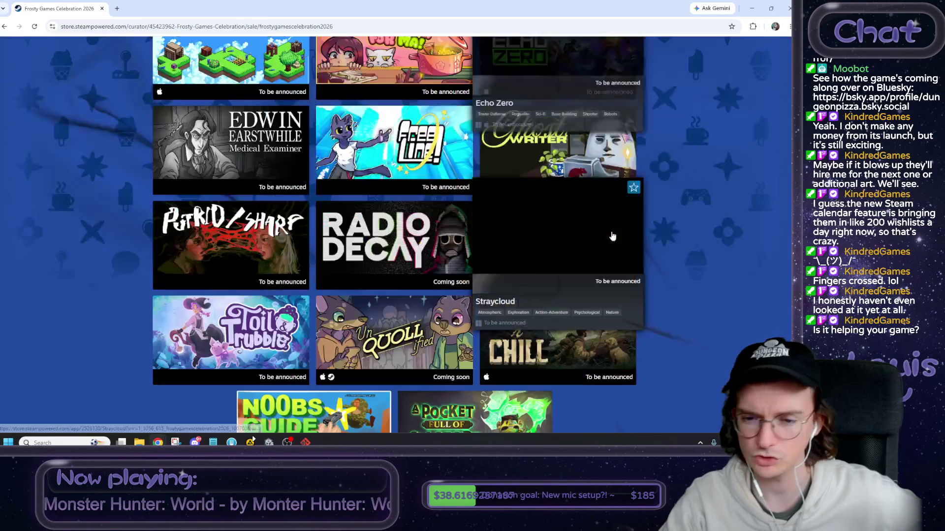
scroll(716, 241, down, 3)
scroll(714, 261, down, 8)
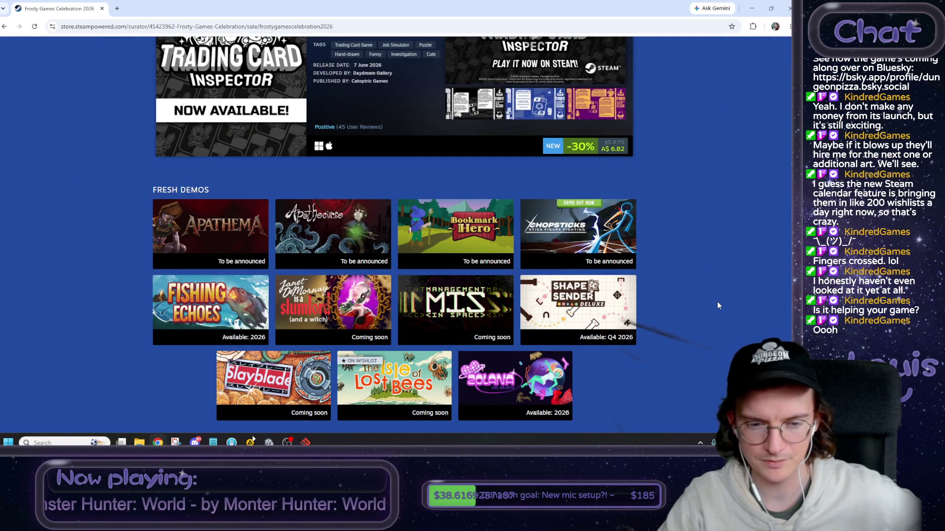
scroll(600, 201, up, 8)
scroll(600, 202, up, 15)
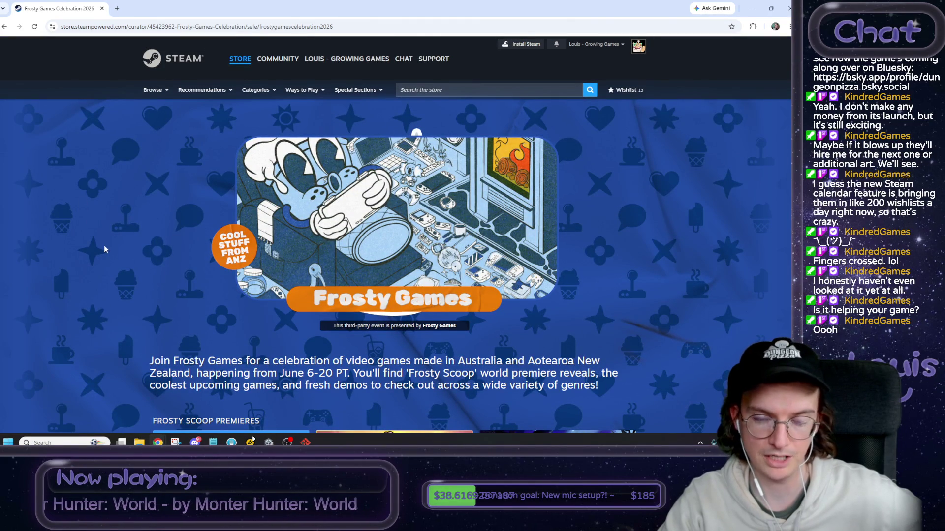
scroll(142, 256, down, 10)
scroll(105, 259, down, 5)
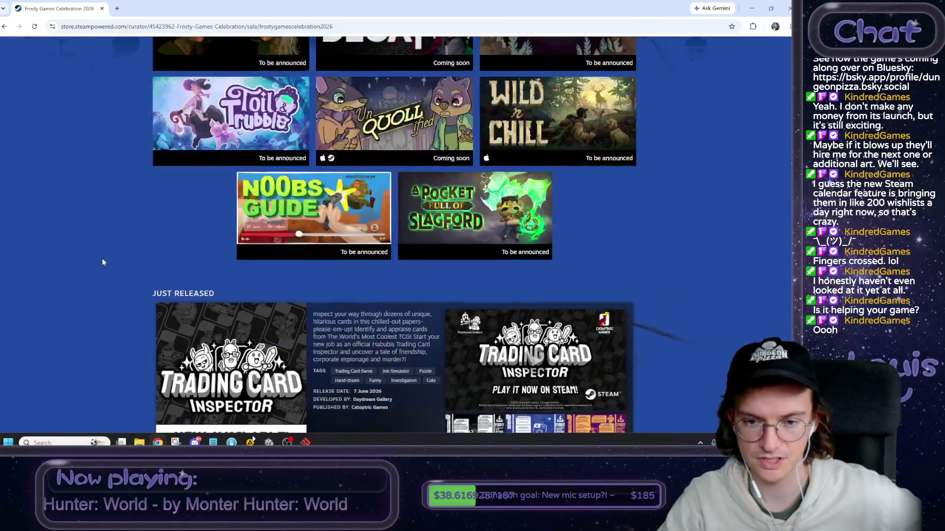
scroll(103, 262, down, 5)
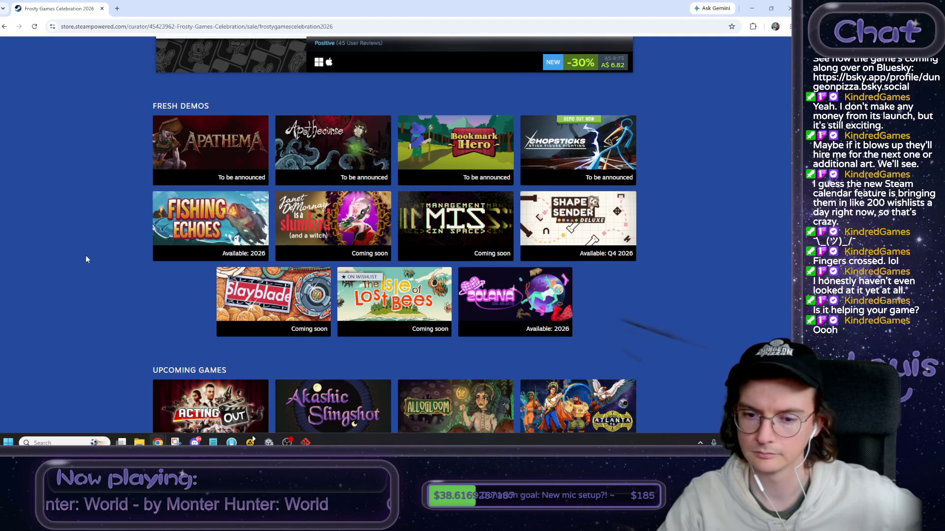
scroll(660, 254, down, 6)
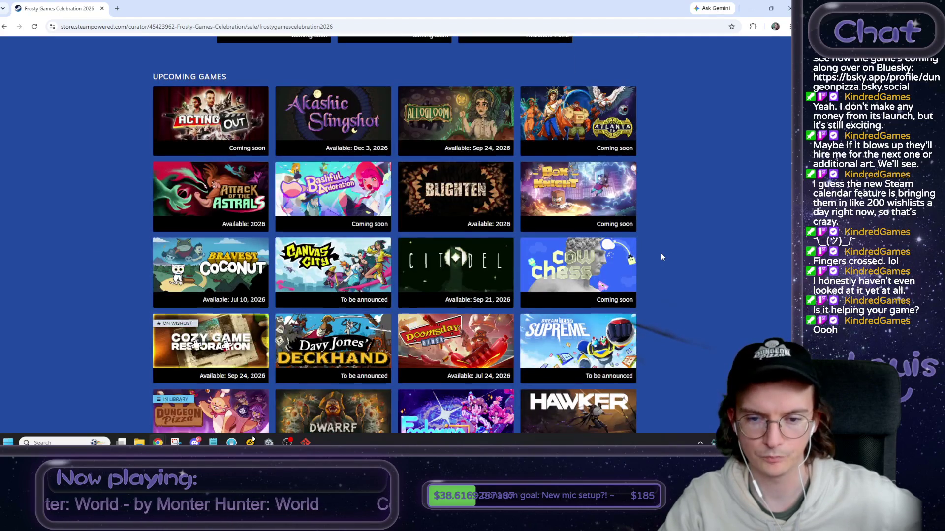
scroll(645, 251, up, 20)
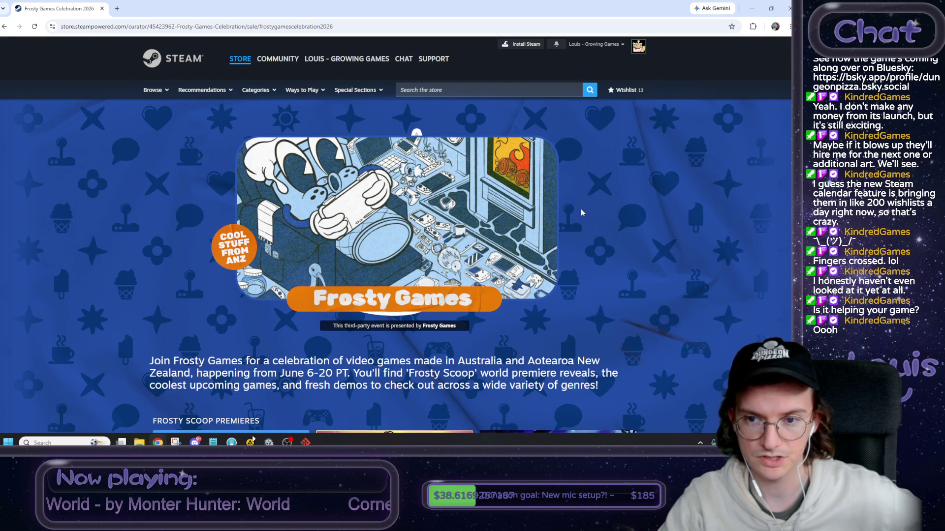
scroll(586, 193, down, 3)
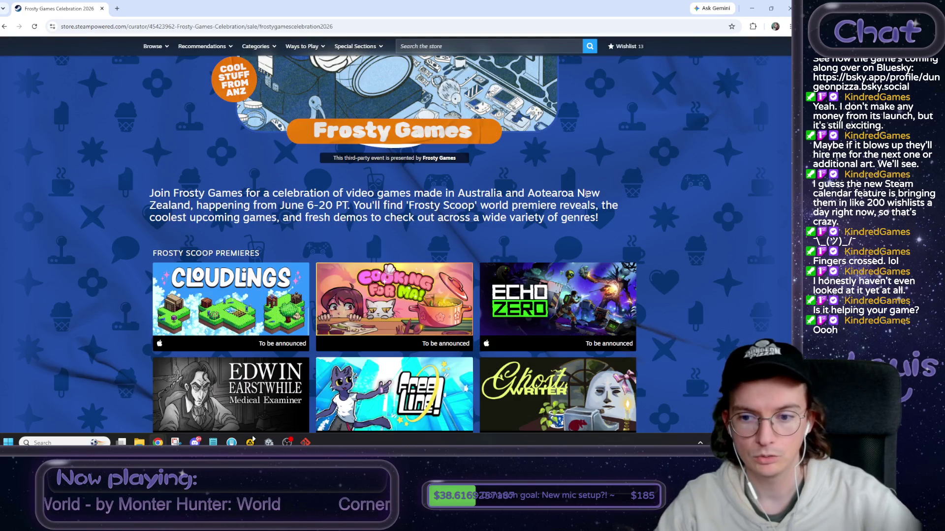
scroll(657, 188, down, 2)
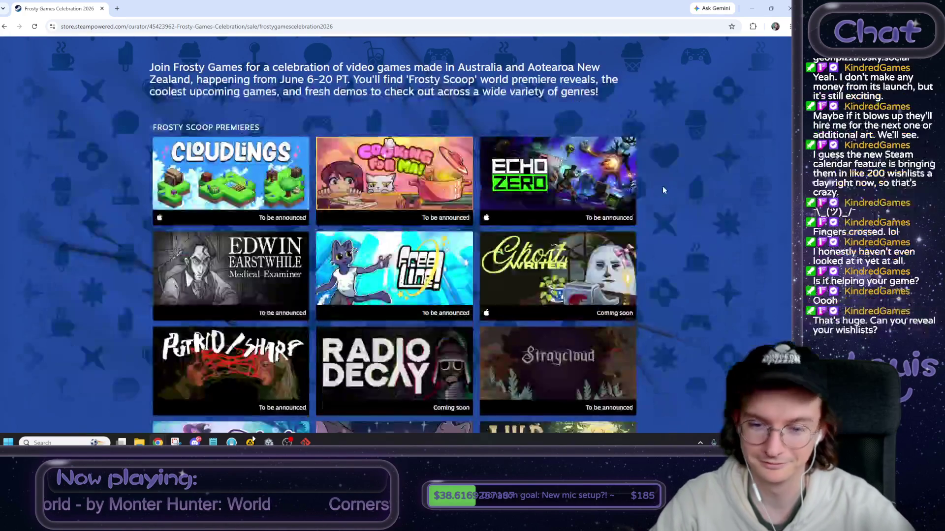
scroll(664, 188, down, 2)
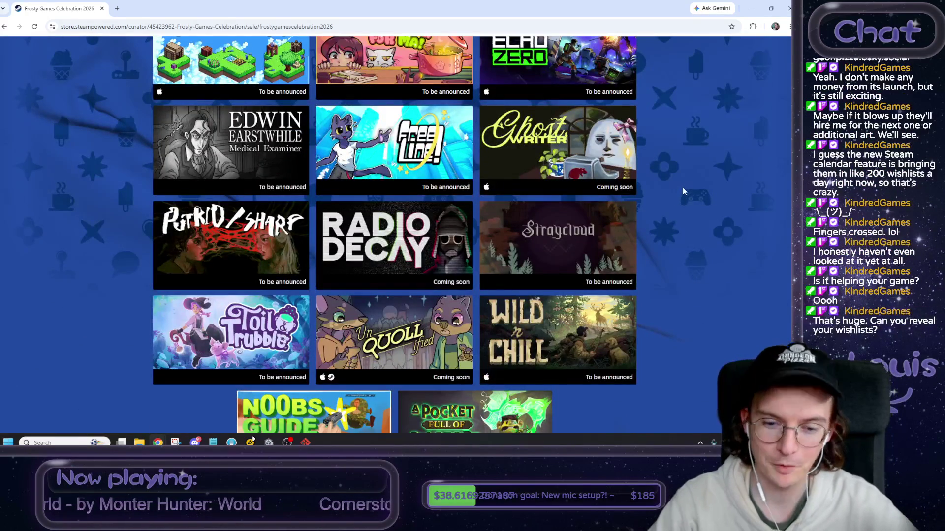
scroll(683, 191, down, 3)
scroll(683, 192, up, 6)
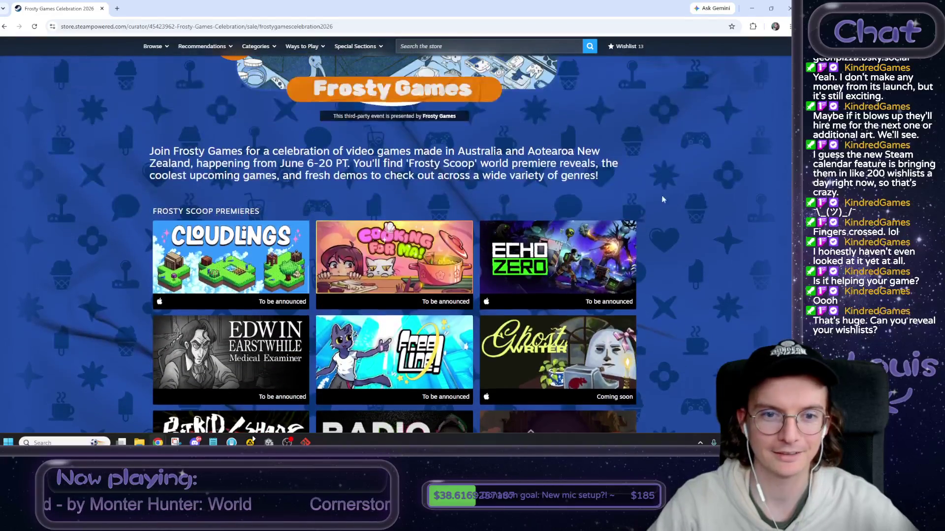
drag(238, 212, 152, 212)
click(204, 211)
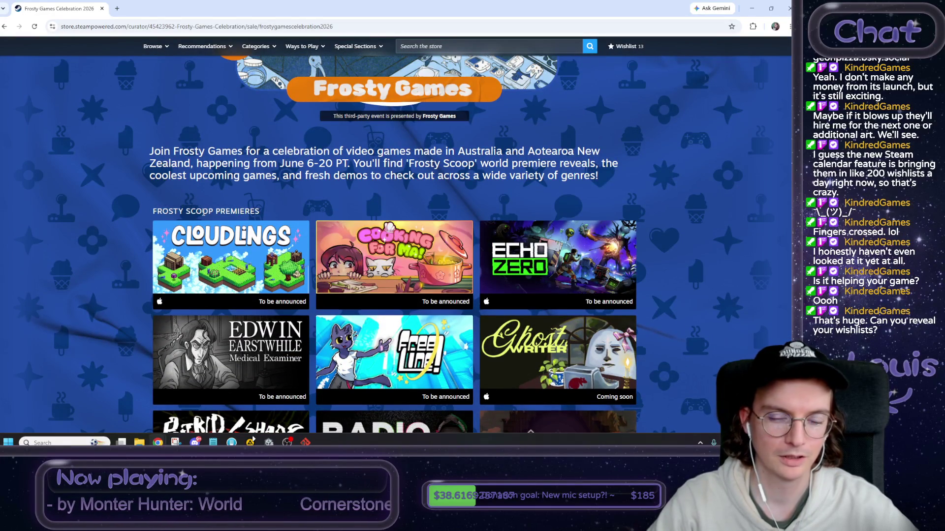
double_click(199, 211)
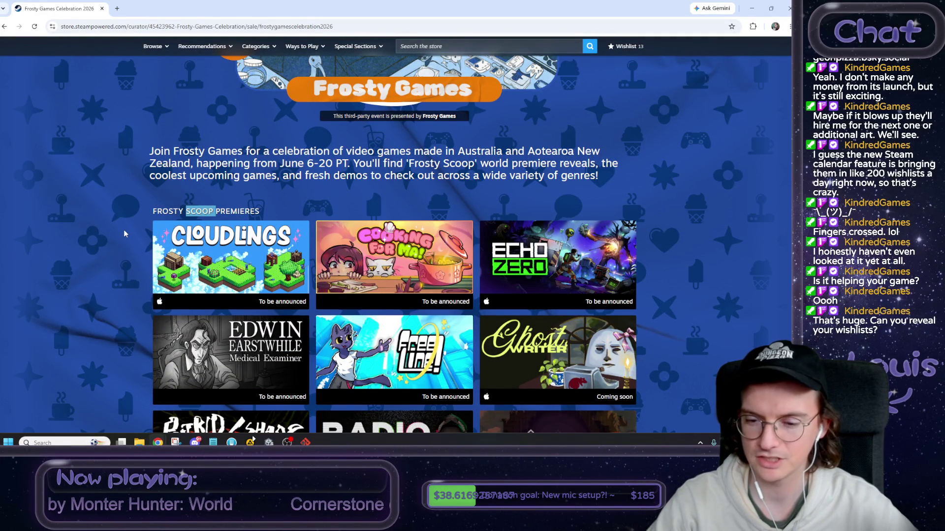
click(123, 232)
Scroll through the remaining sale sections and close the browser to return to Unity.
scroll(122, 233, down, 4)
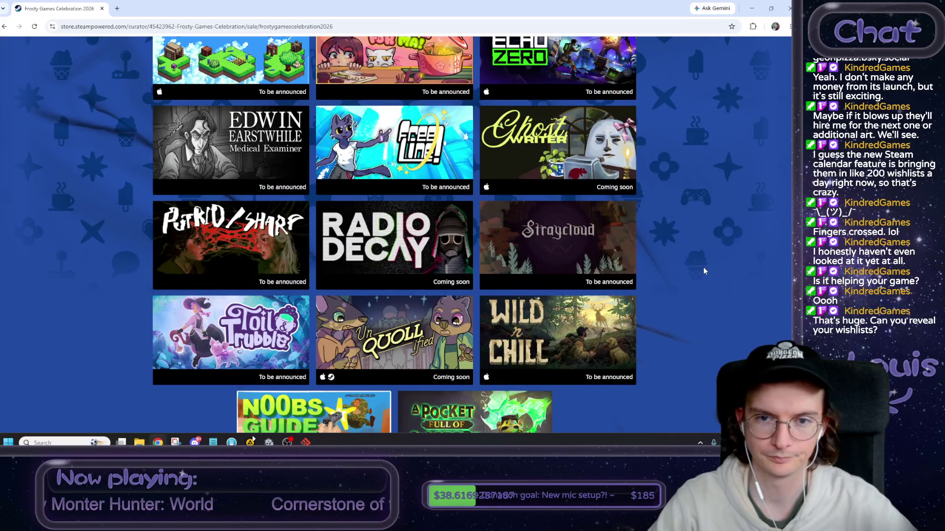
scroll(704, 269, down, 10)
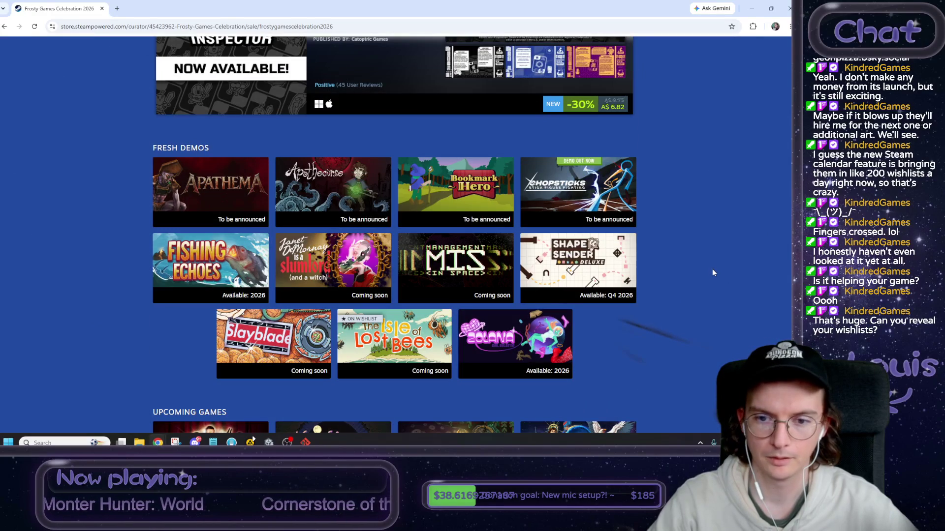
scroll(712, 273, down, 8)
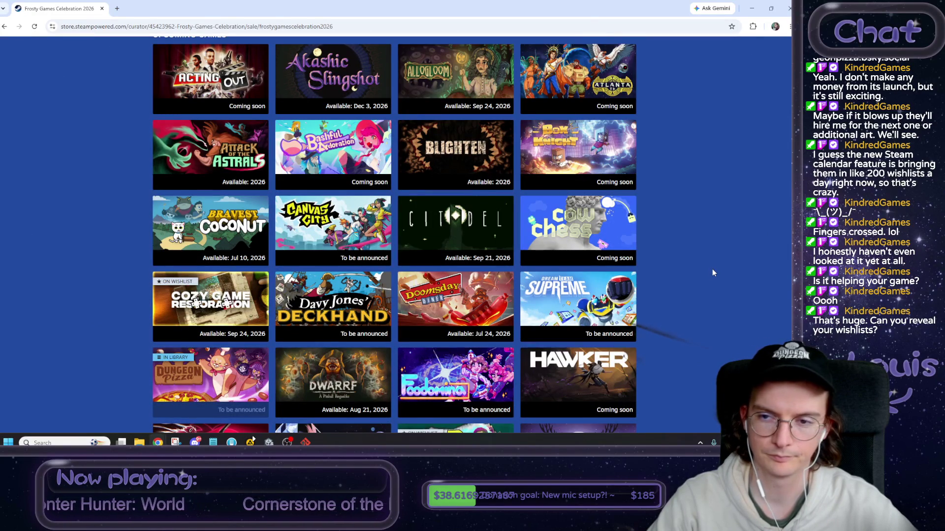
scroll(713, 273, down, 4)
scroll(713, 273, down, 4)
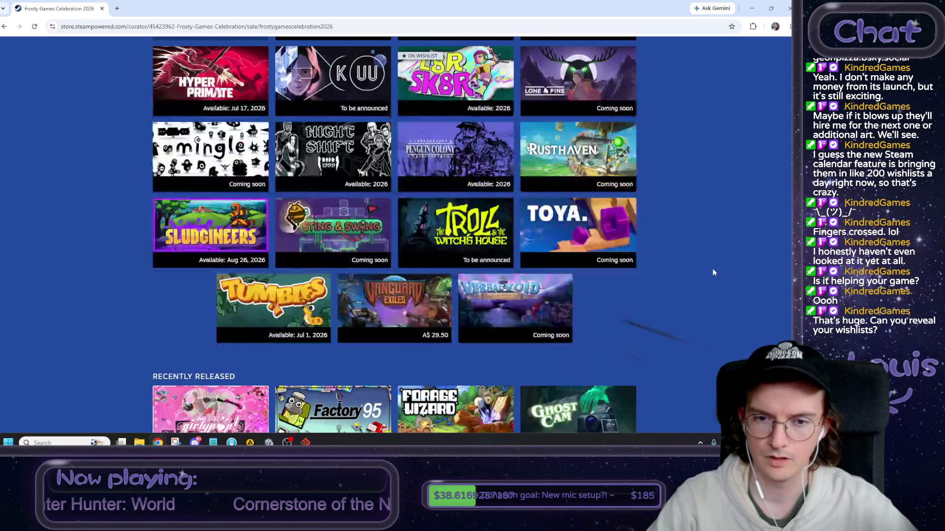
scroll(712, 273, down, 4)
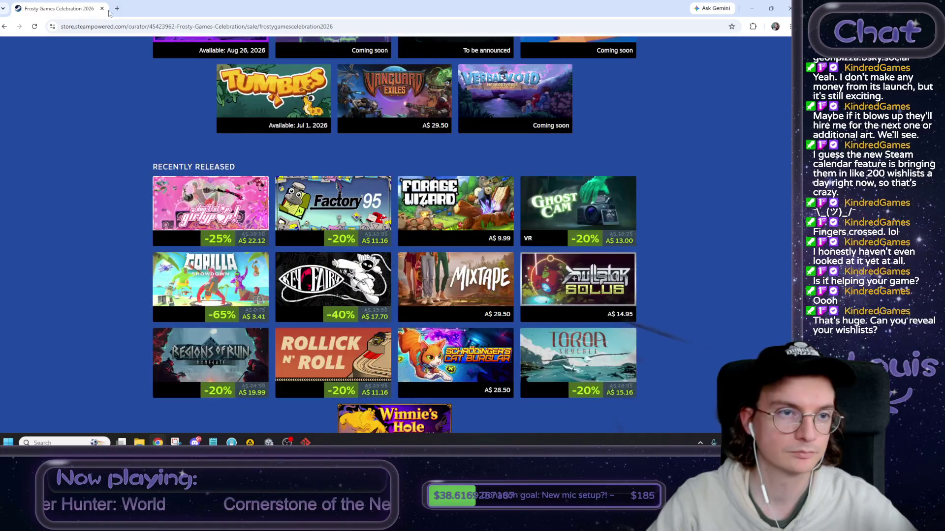
click(101, 9)
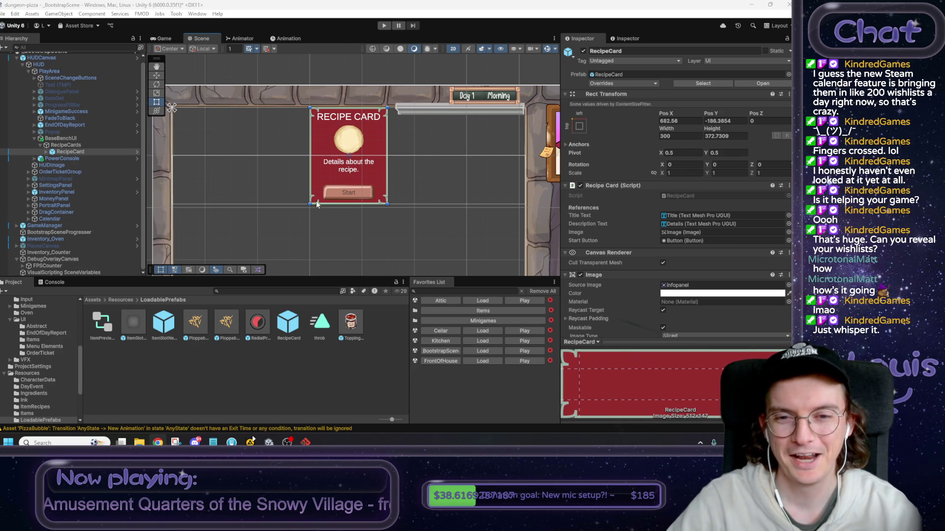
Apply the added BaseBenchUI object to the HUDCanvas prefab.
drag(317, 204, 336, 220)
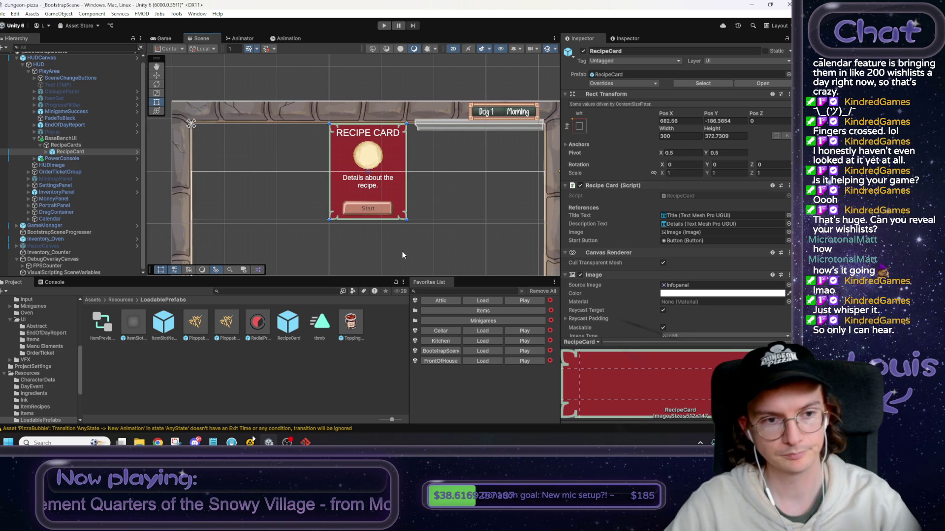
drag(398, 249, 371, 225)
click(61, 139)
right_click(43, 139)
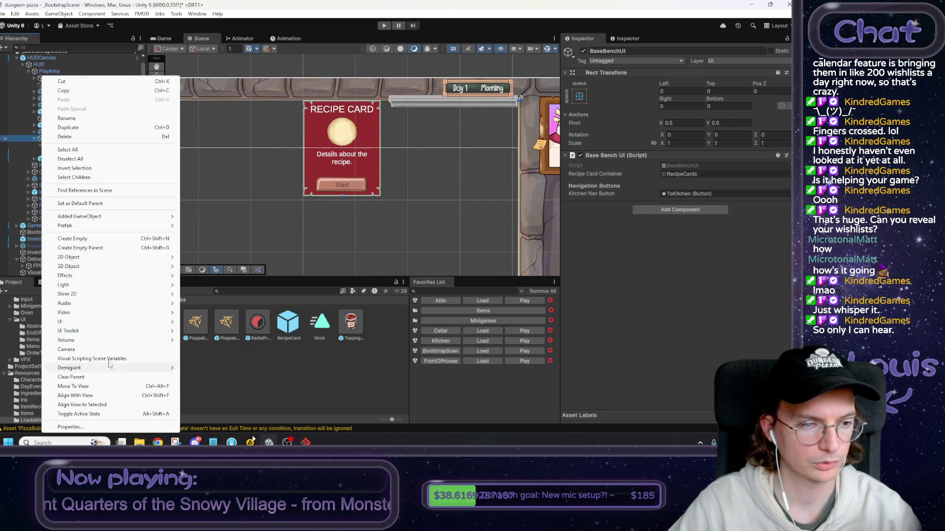
mouse_move(134, 220)
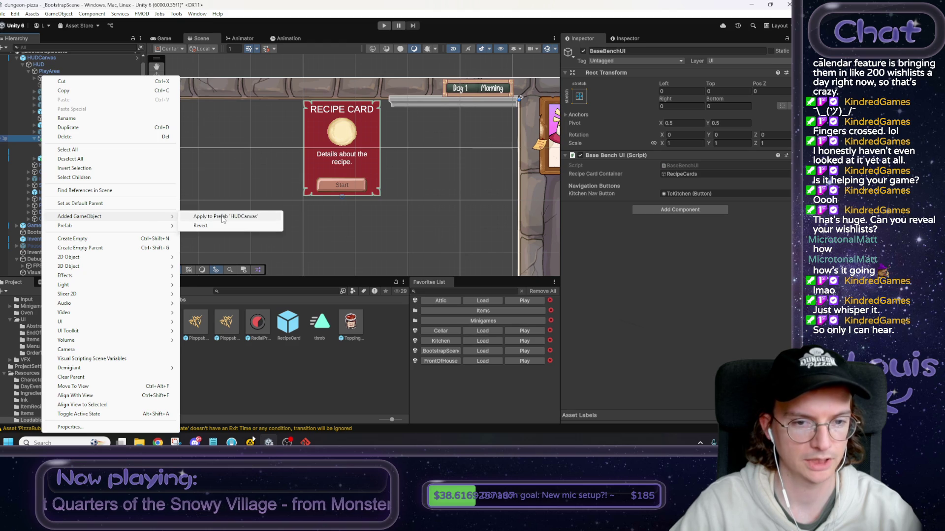
click(222, 217)
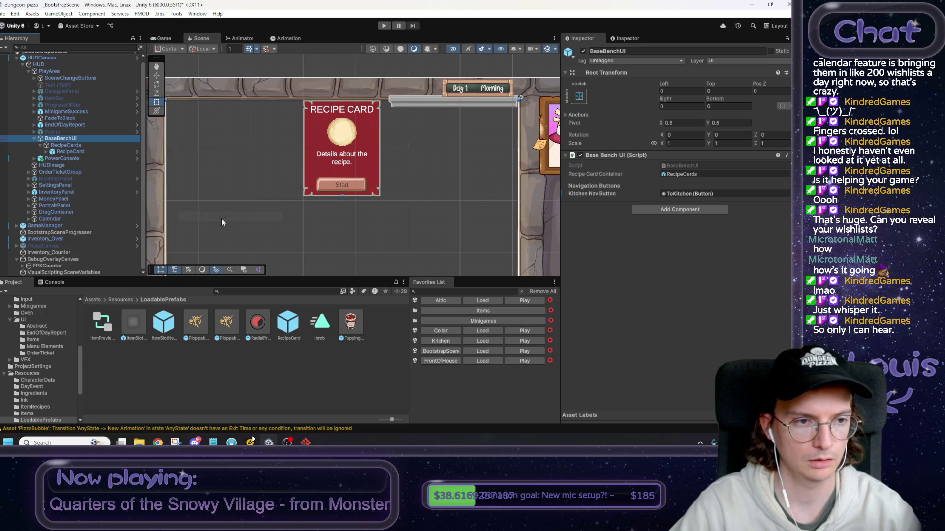
Review the RecipeCards and RecipeCard settings, then locate the BaseBenchUI script.
click(67, 145)
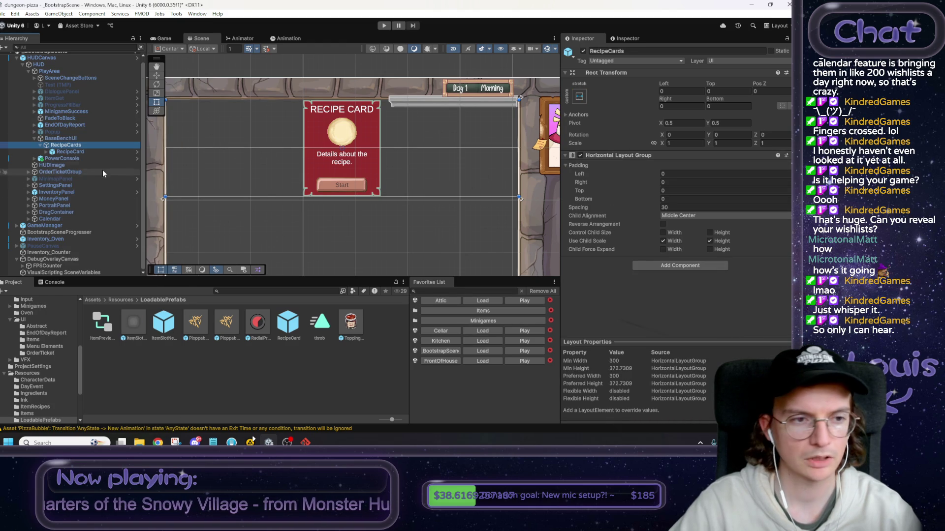
click(79, 154)
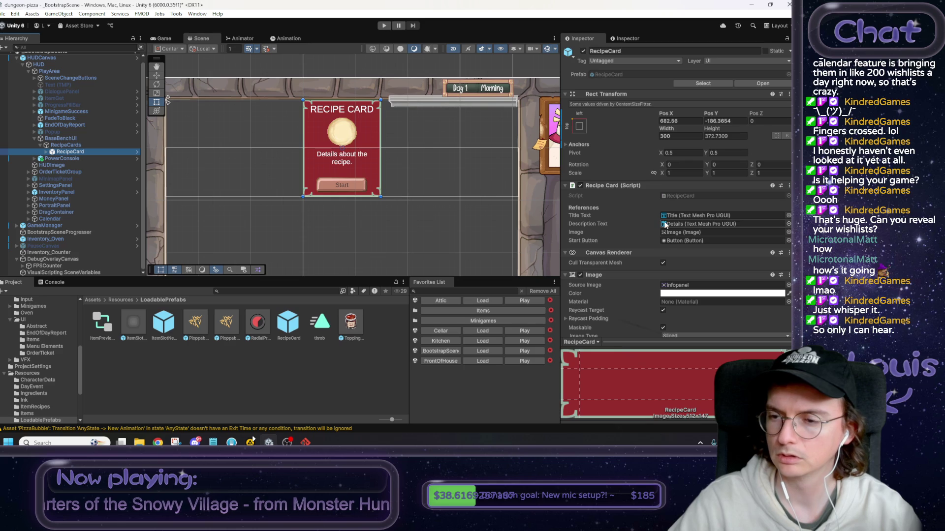
scroll(620, 237, down, 10)
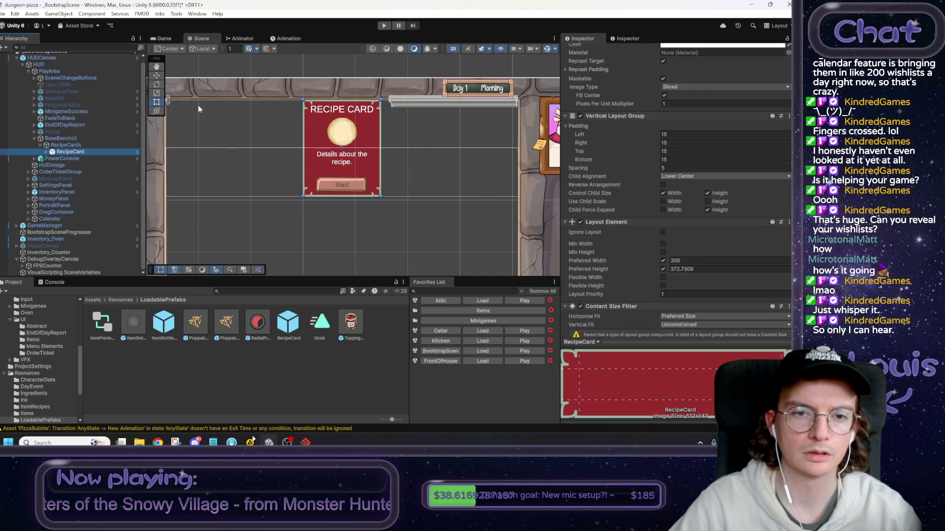
drag(198, 105, 227, 106)
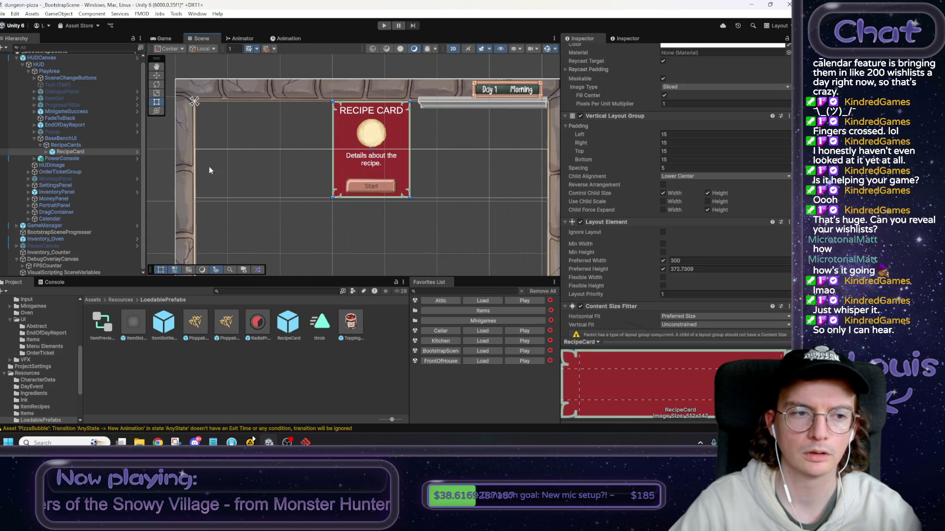
click(62, 145)
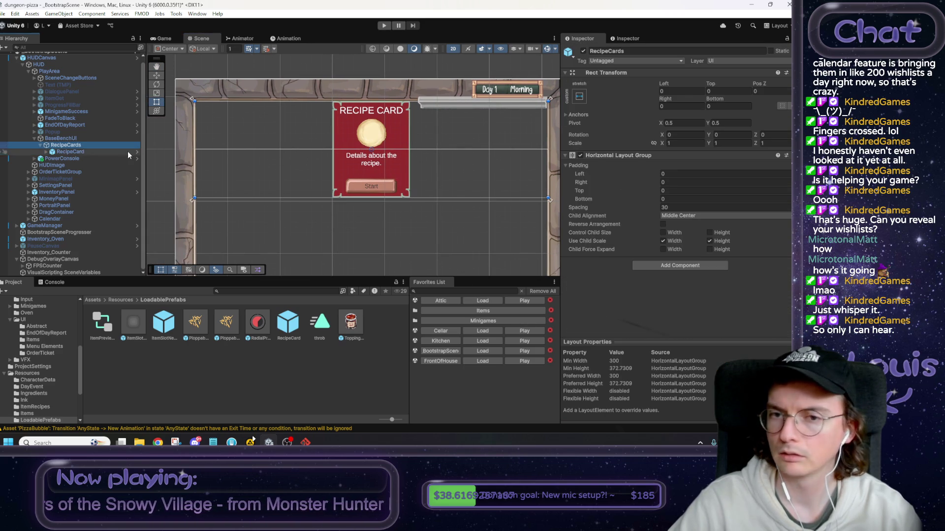
click(60, 138)
click(695, 166)
Open BaseBenchUI and review ShowRecipeCards, its recipes and onRecipeSelected parameters, and ClearRecipeCards.
double_click(695, 166)
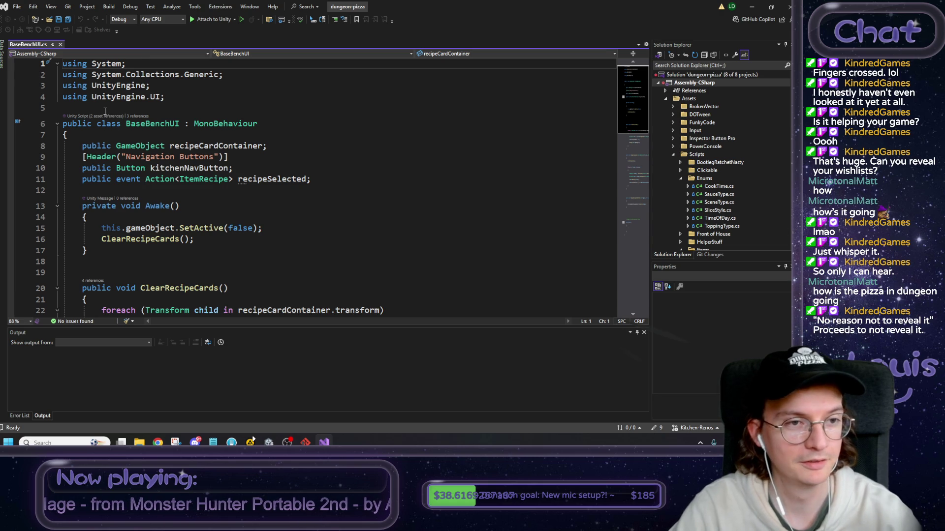
scroll(168, 148, down, 1)
scroll(220, 172, down, 1)
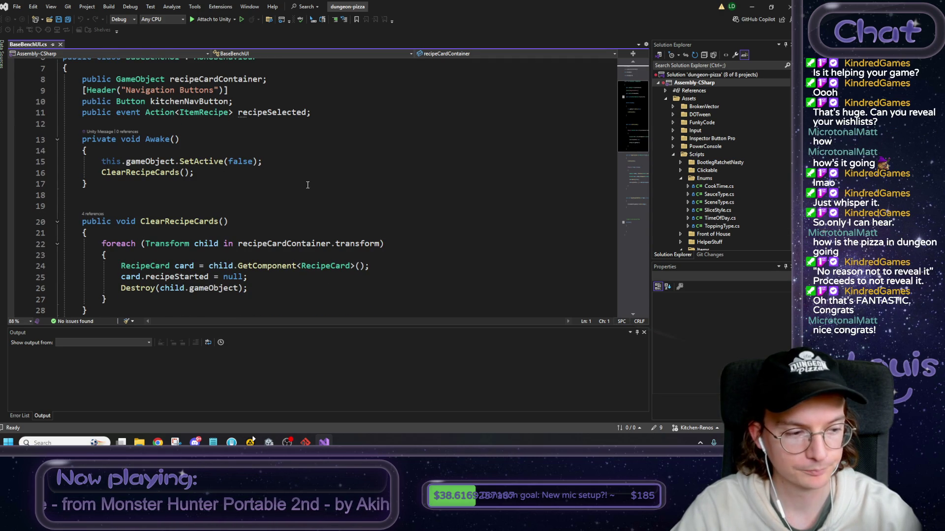
scroll(308, 184, down, 1)
scroll(315, 192, up, 1)
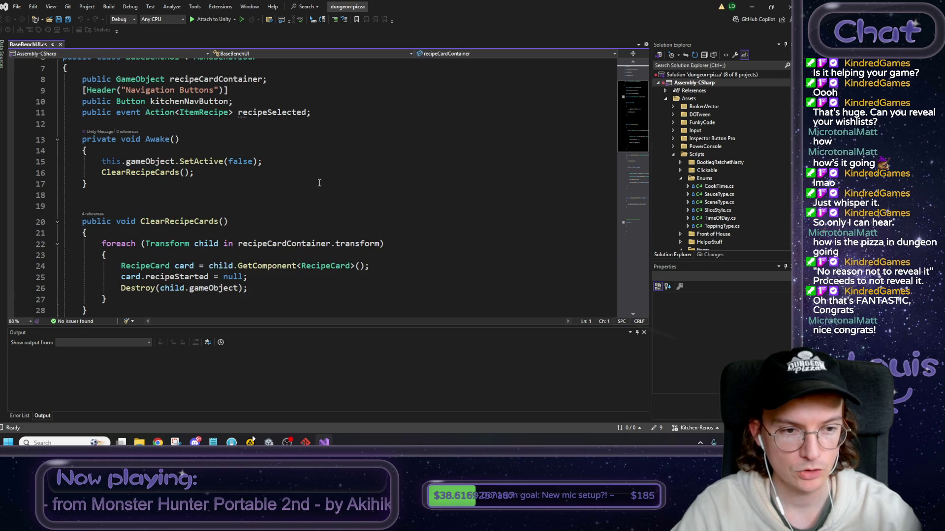
scroll(162, 217, up, 1)
scroll(131, 234, up, 1)
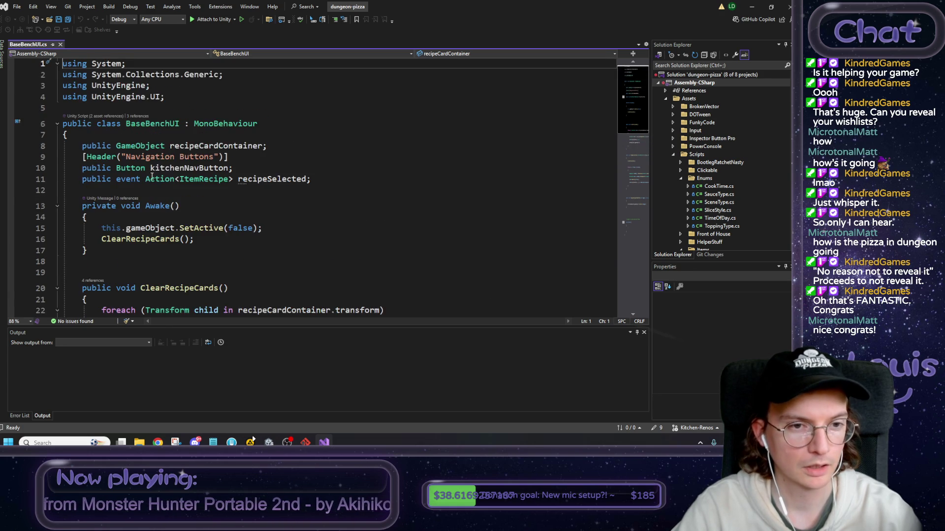
scroll(187, 167, down, 3)
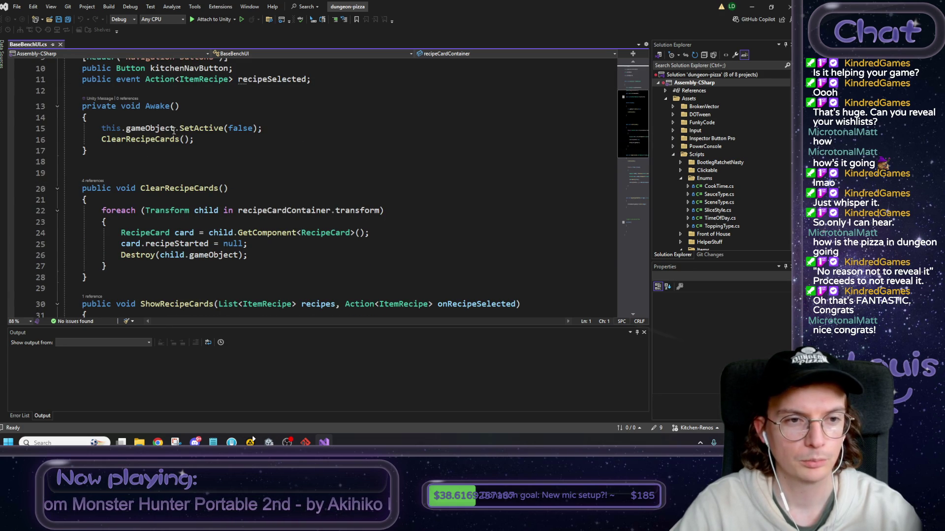
double_click(143, 139)
scroll(229, 196, down, 2)
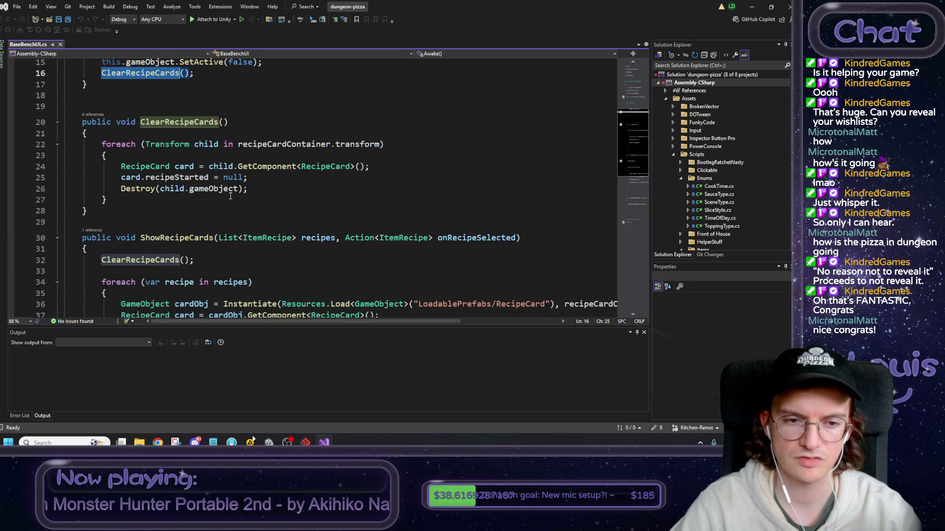
scroll(266, 197, down, 6)
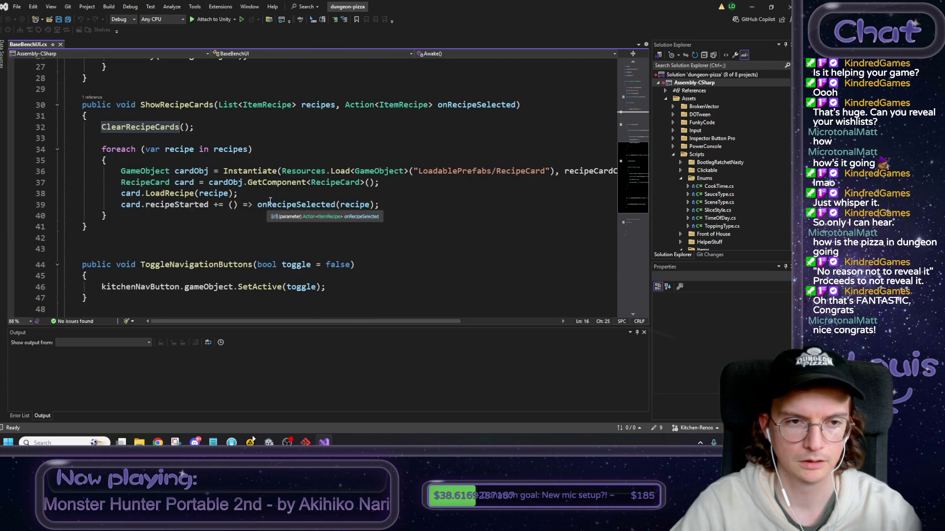
scroll(265, 197, up, 3)
click(159, 138)
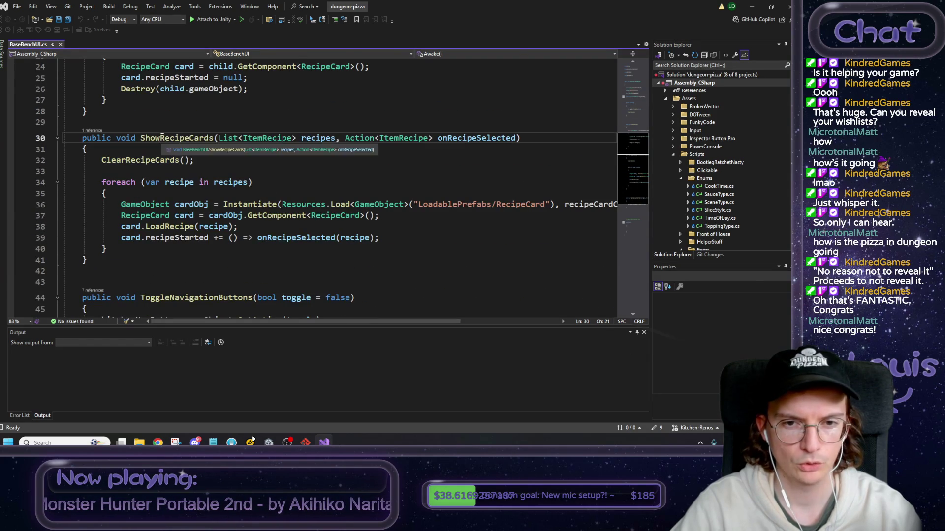
click(317, 138)
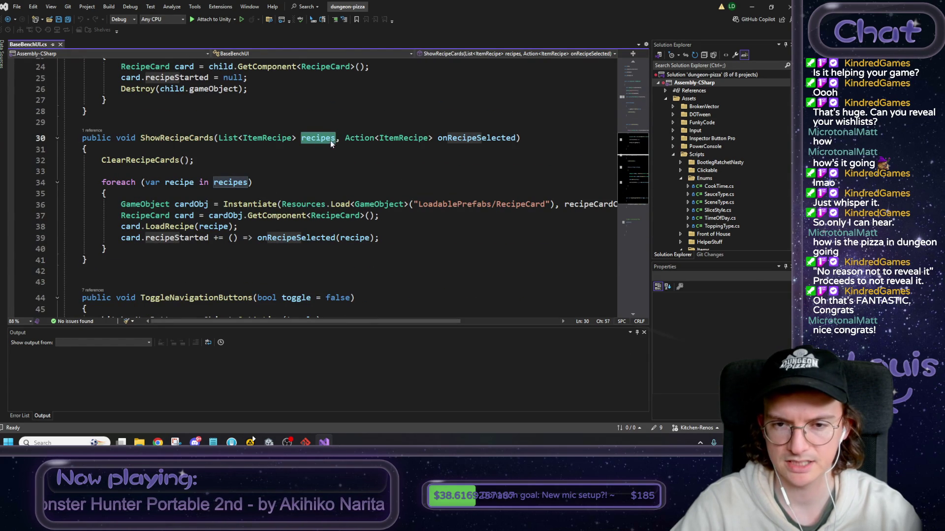
click(488, 138)
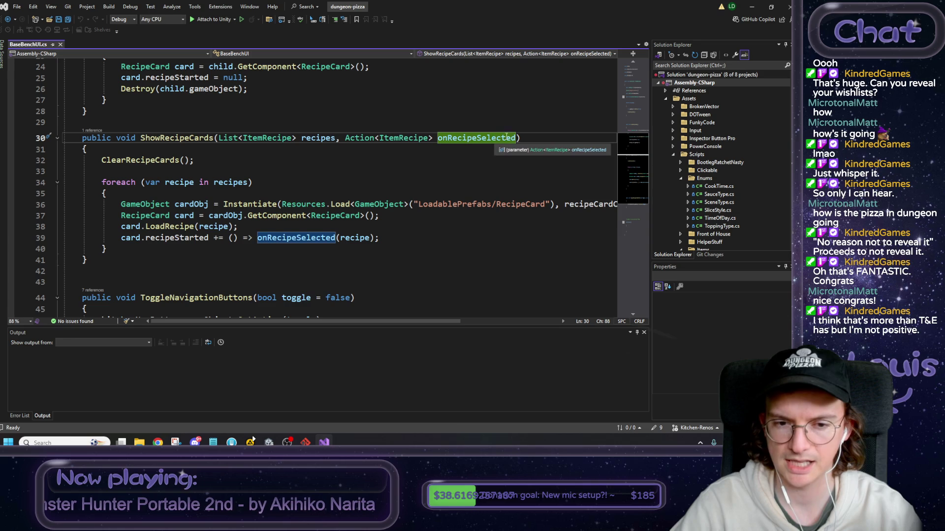
Follow ShowRecipeCards' callers to BenchManager.cs line 129 and inspect its baseBenchRecipes argument.
click(752, 7)
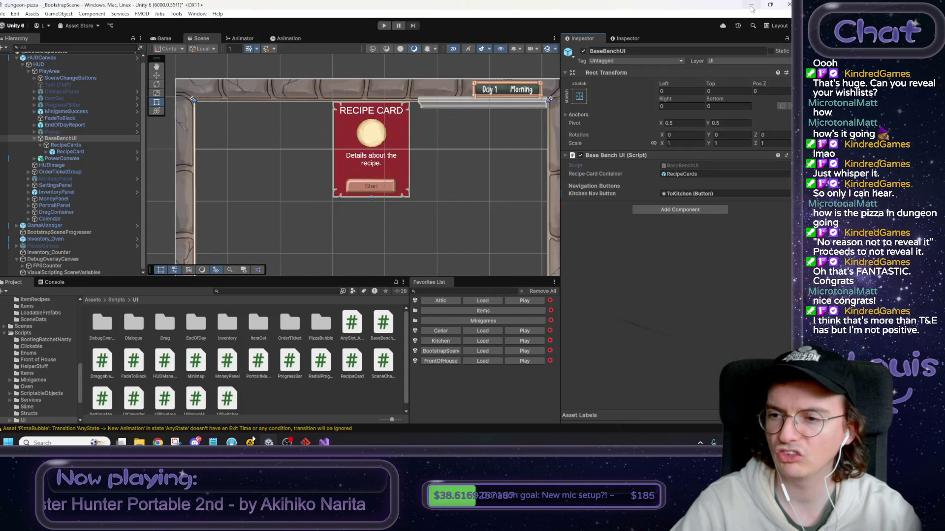
click(324, 442)
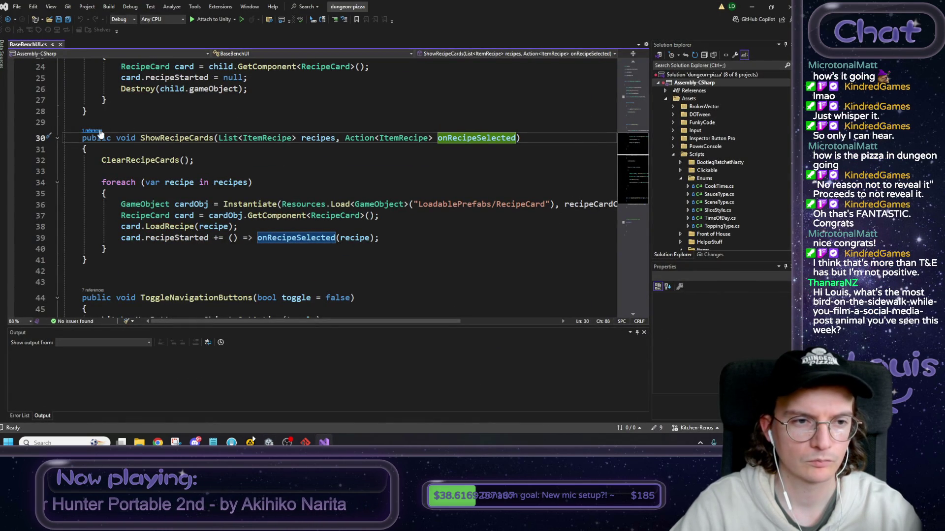
click(93, 131)
double_click(199, 108)
click(174, 199)
click(203, 198)
click(230, 198)
click(271, 197)
double_click(271, 197)
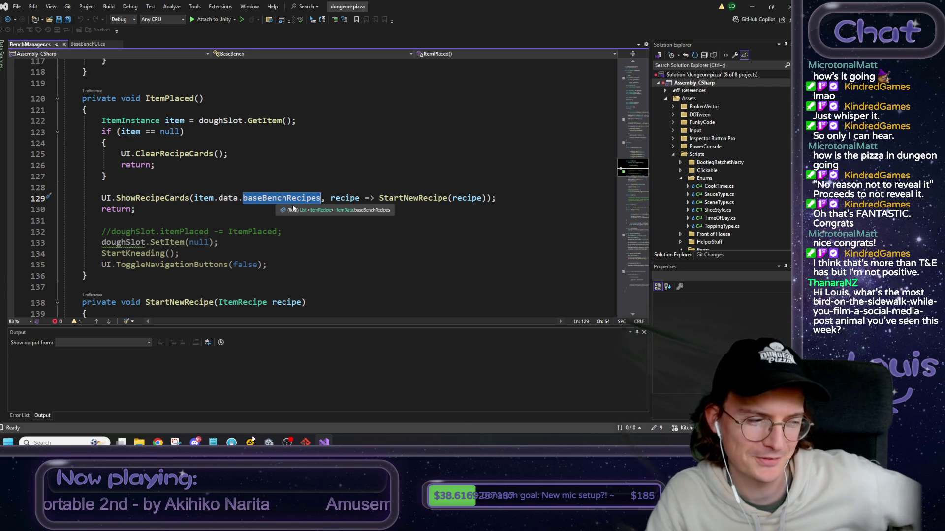
Minimize Visual Studio and pan the Unity Scene view around the recipe card.
click(750, 4)
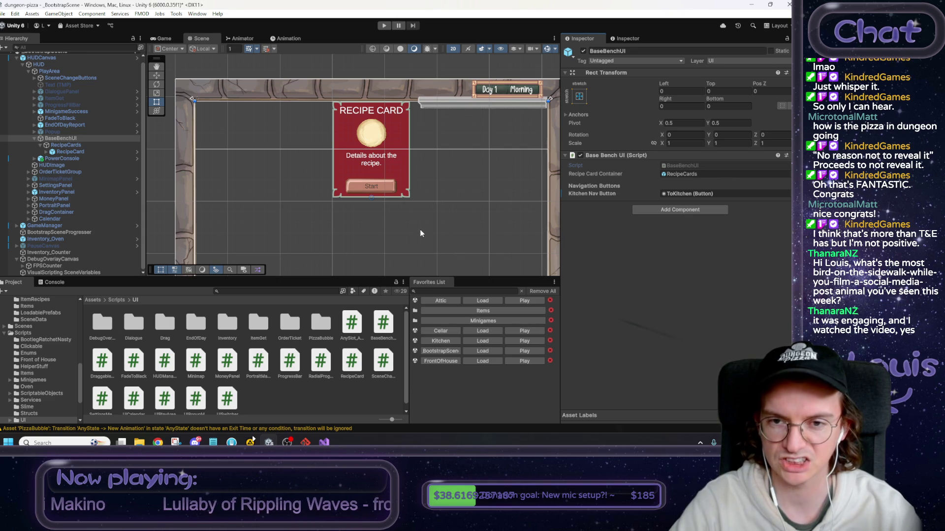
drag(417, 209, 399, 219)
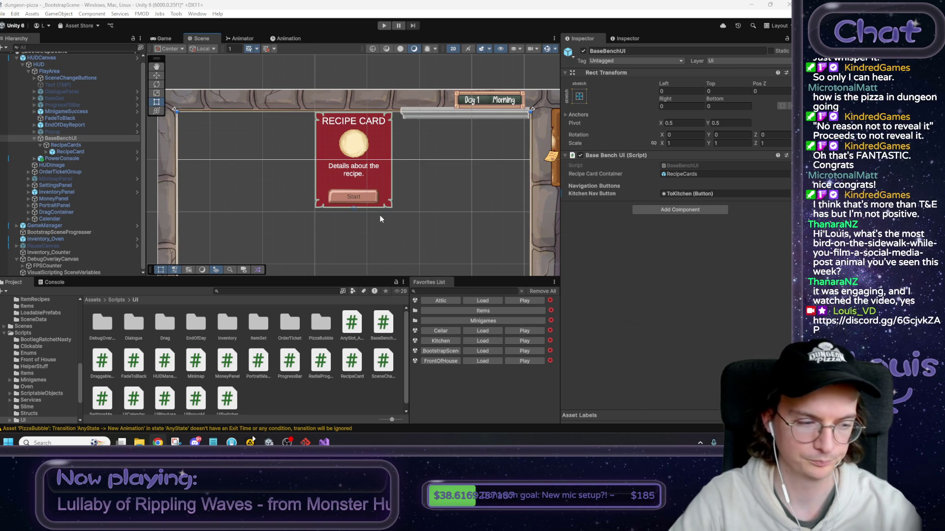
scroll(376, 222, up, 1)
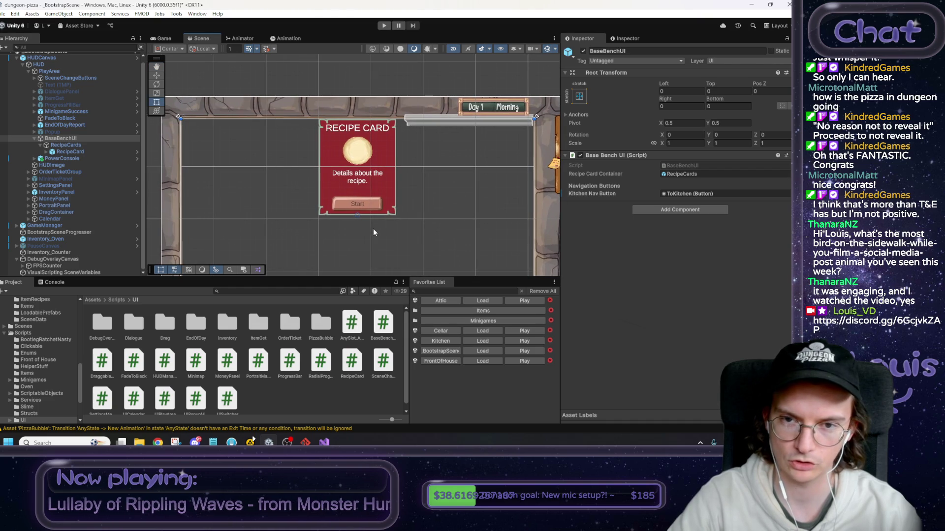
scroll(374, 231, up, 1)
drag(378, 224, 379, 220)
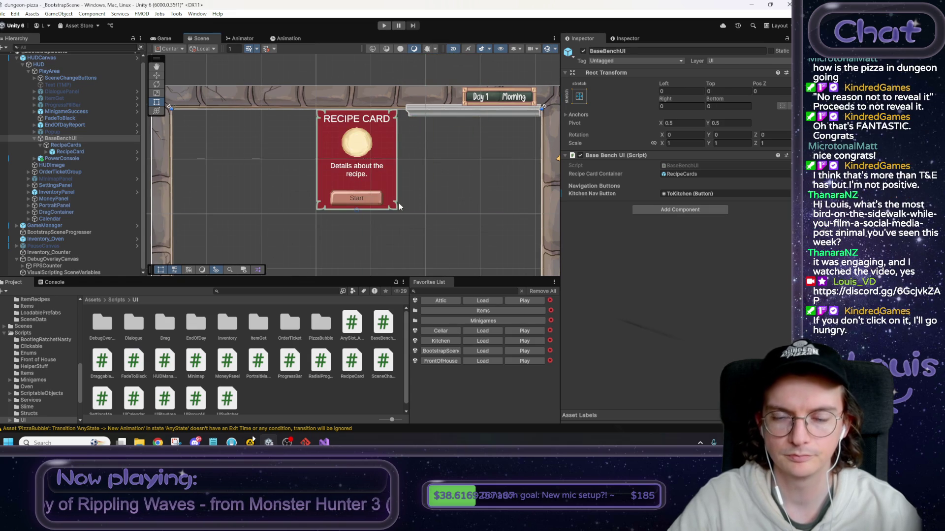
scroll(399, 206, down, 1)
mouse_move(299, 76)
mouse_down()
mouse_move(437, 260)
mouse_move(315, 71)
mouse_move(424, 256)
mouse_move(416, 204)
mouse_move(419, 229)
mouse_up()
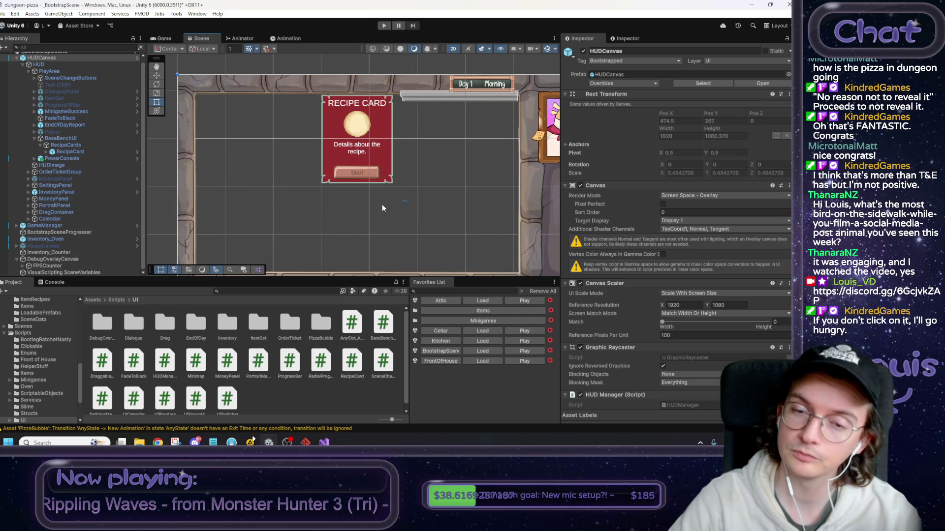
scroll(384, 212, up, 1)
drag(387, 214, 392, 203)
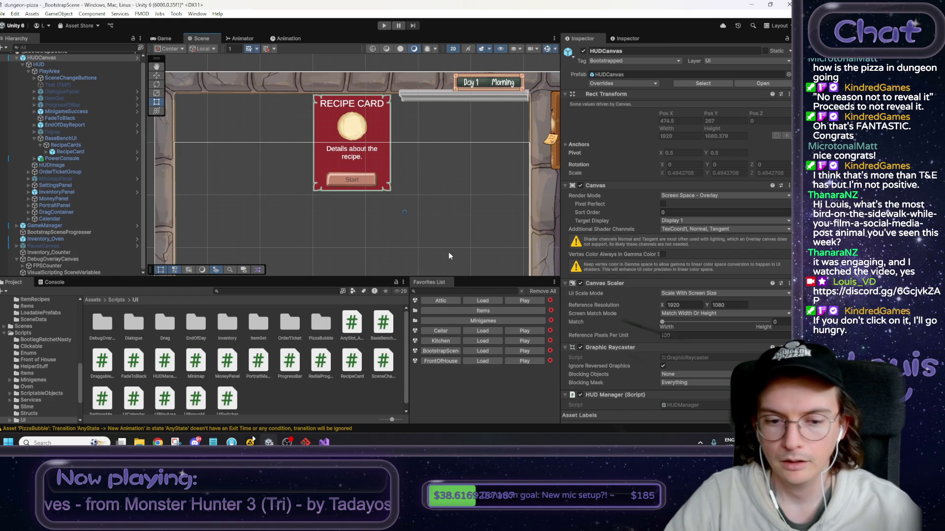
click(323, 443)
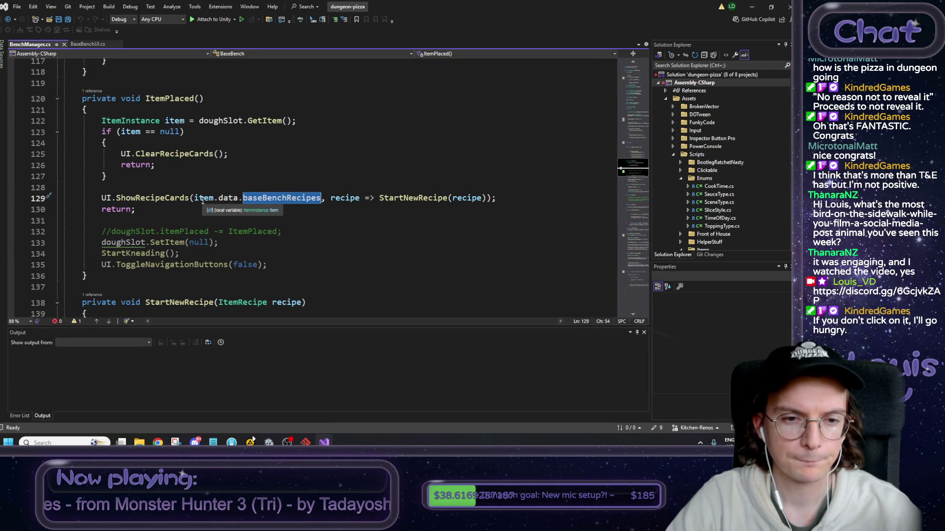
Inspect item, data and baseBenchRecipes on line 129, then return to Unity's top-level Assets folder.
double_click(198, 199)
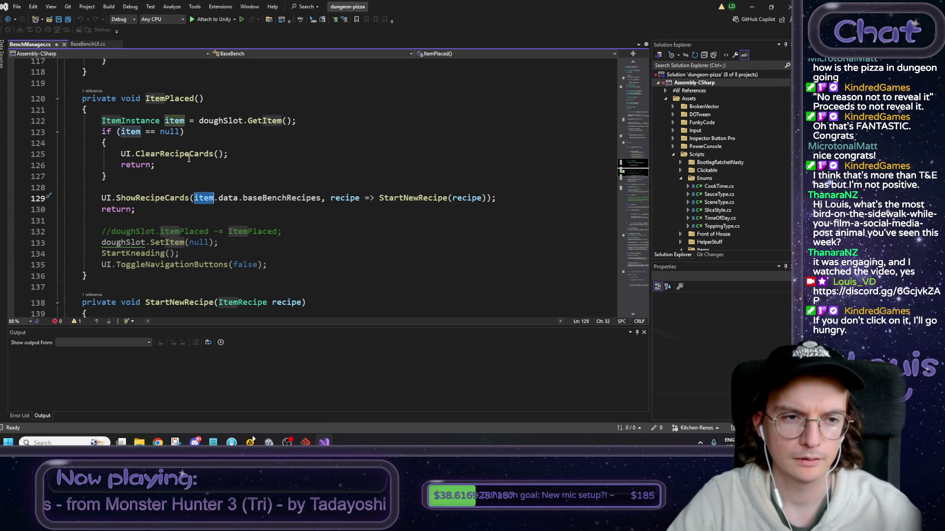
double_click(228, 198)
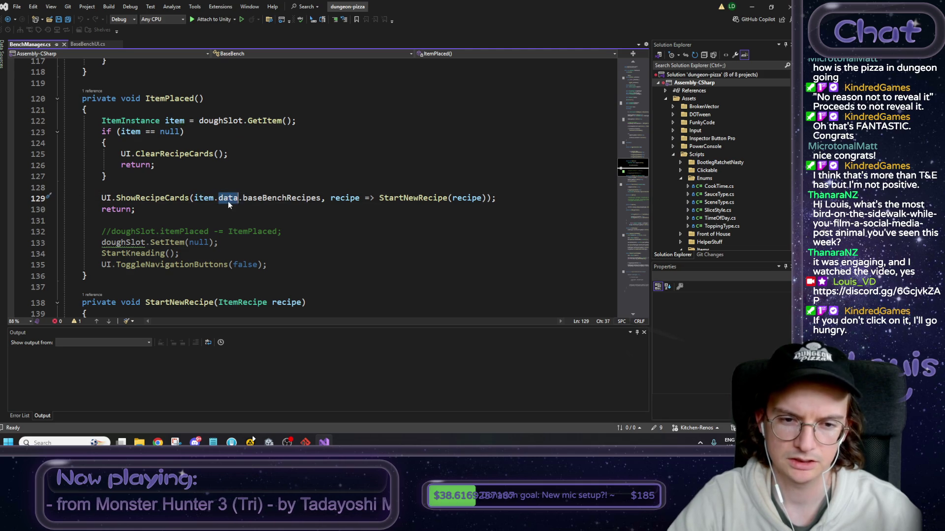
double_click(285, 198)
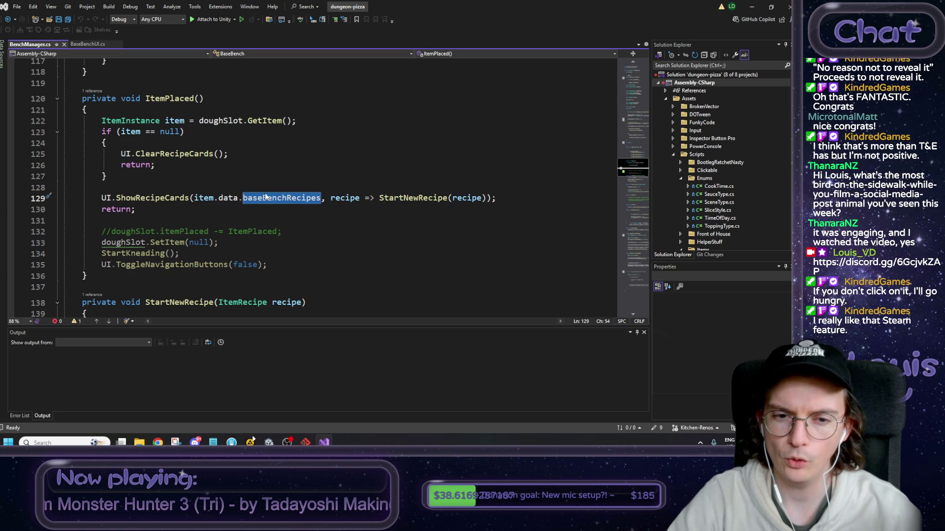
click(752, 10)
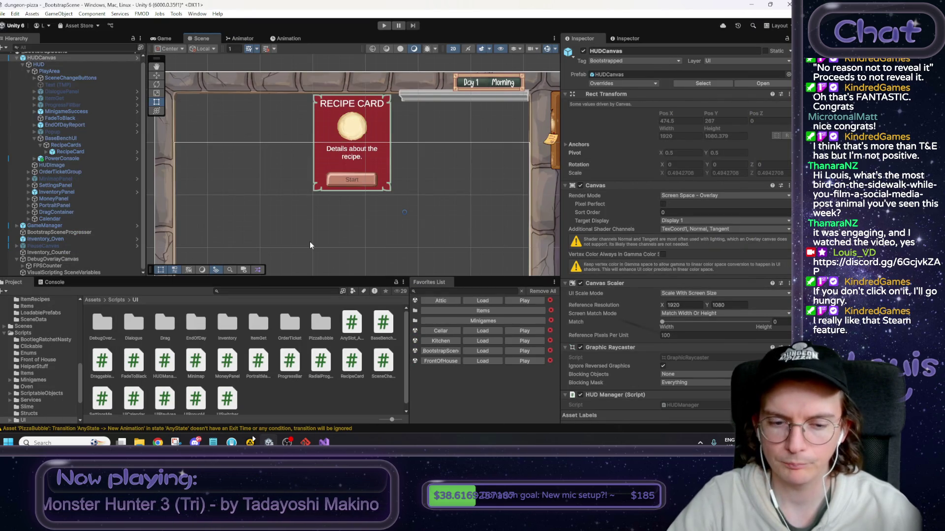
click(92, 300)
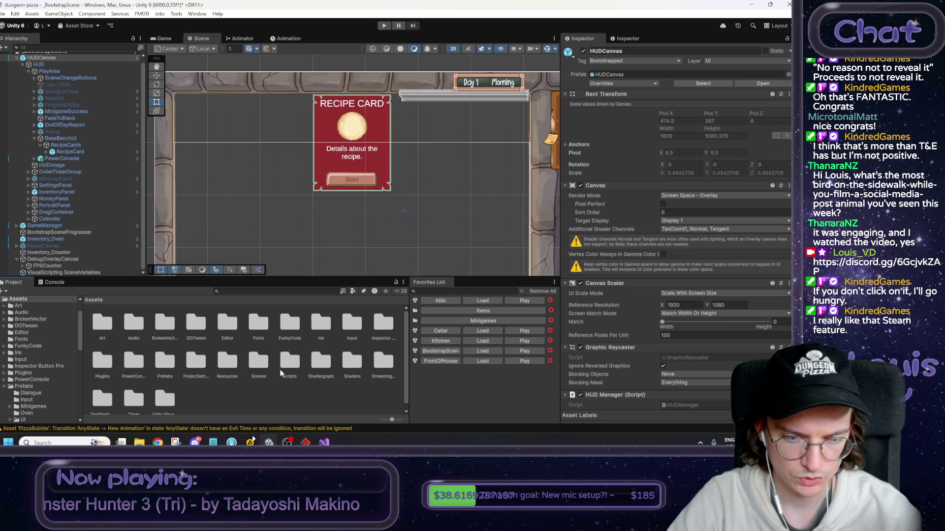
Select KneadedDough in Resources > ItemRecipes and open its ItemRecipe script from the Inspector.
double_click(233, 370)
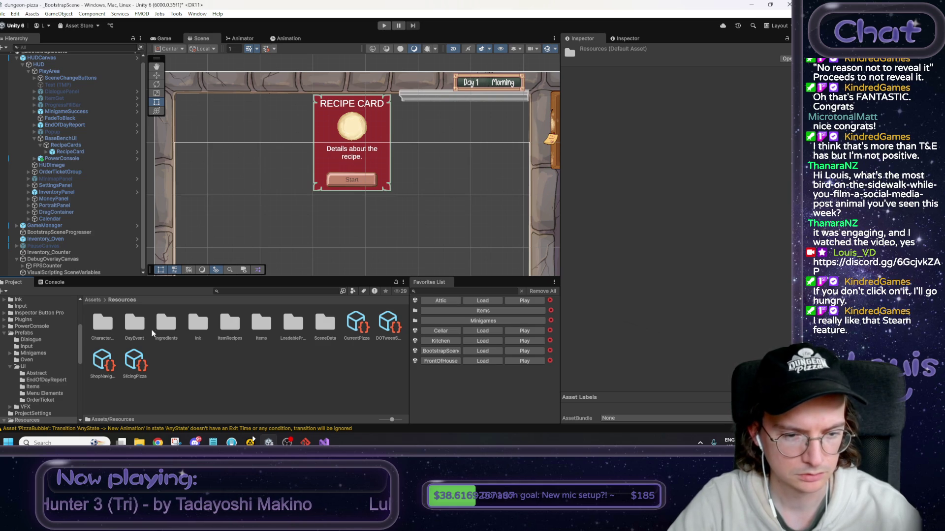
double_click(229, 323)
click(103, 325)
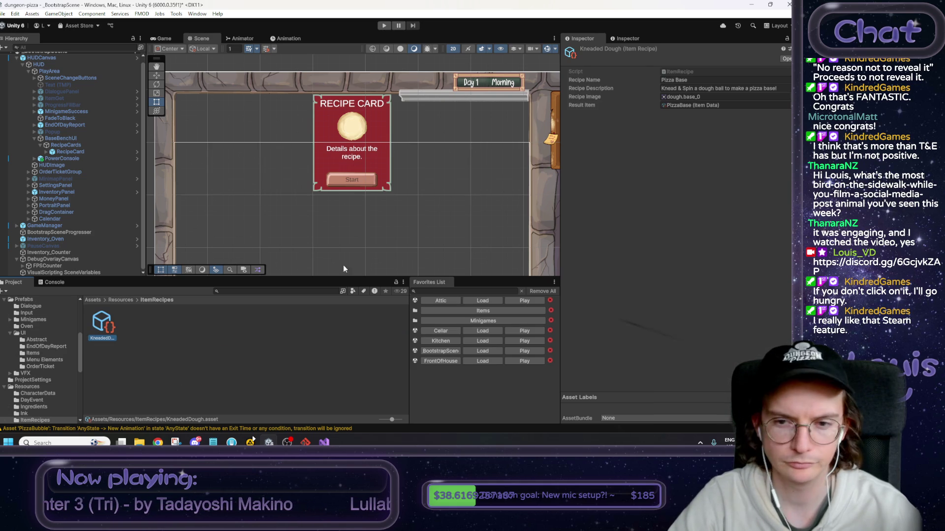
double_click(698, 69)
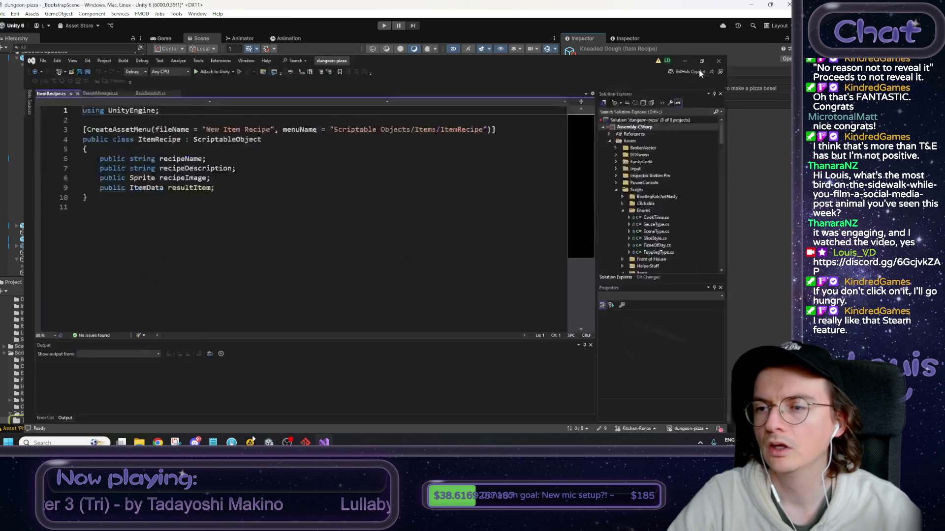
Add a public bool unlocked field after resultItem in ItemRecipe.cs, save, and return to Unity.
click(220, 156)
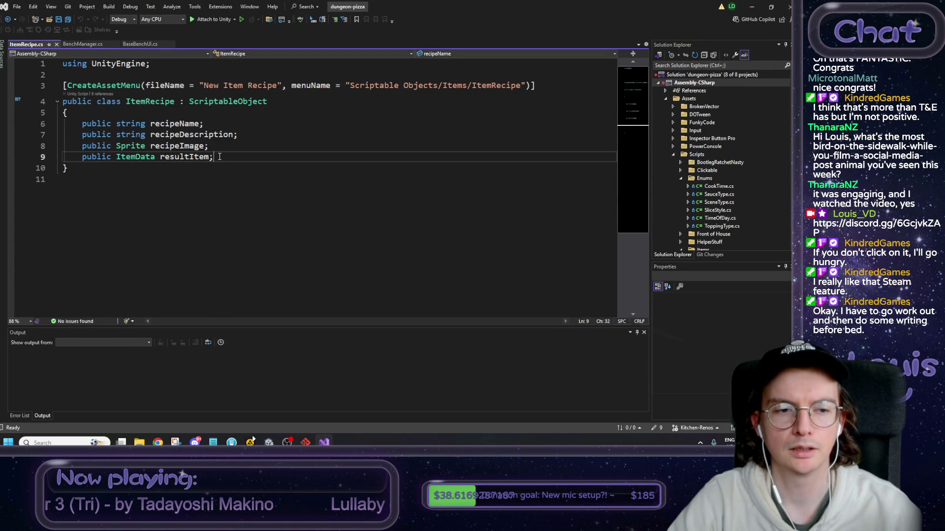
key(Return)
text(public )
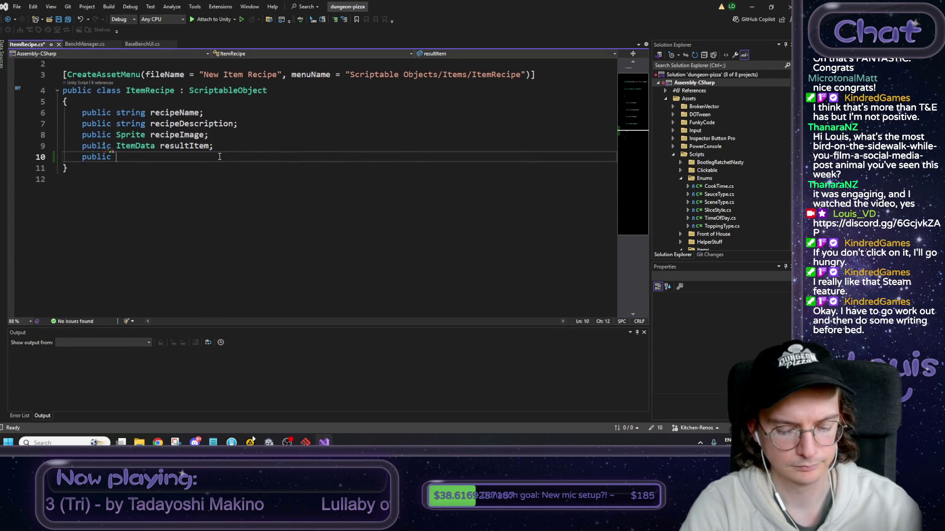
text(bool unlocked)
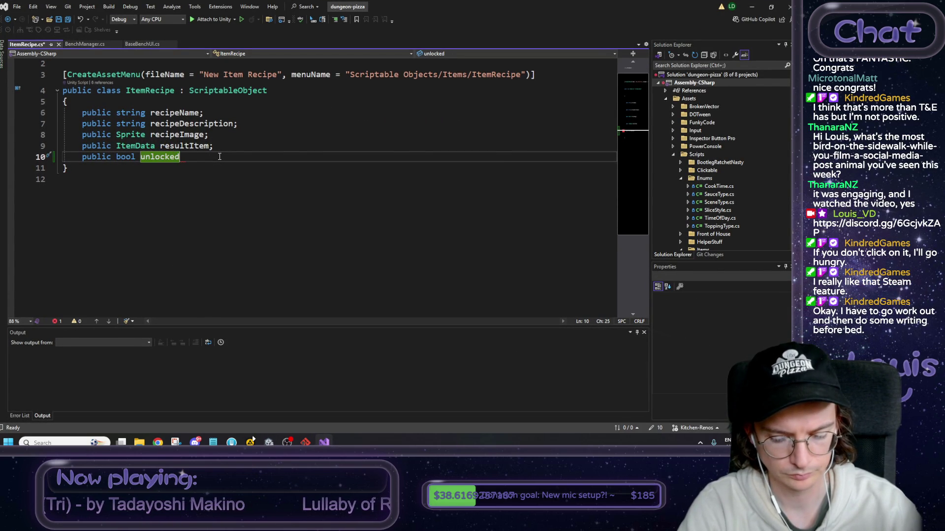
text( = fal)
key(Tab)
key(BackSpace)
key(BackSpace)
key(BackSpace)
text(d;)
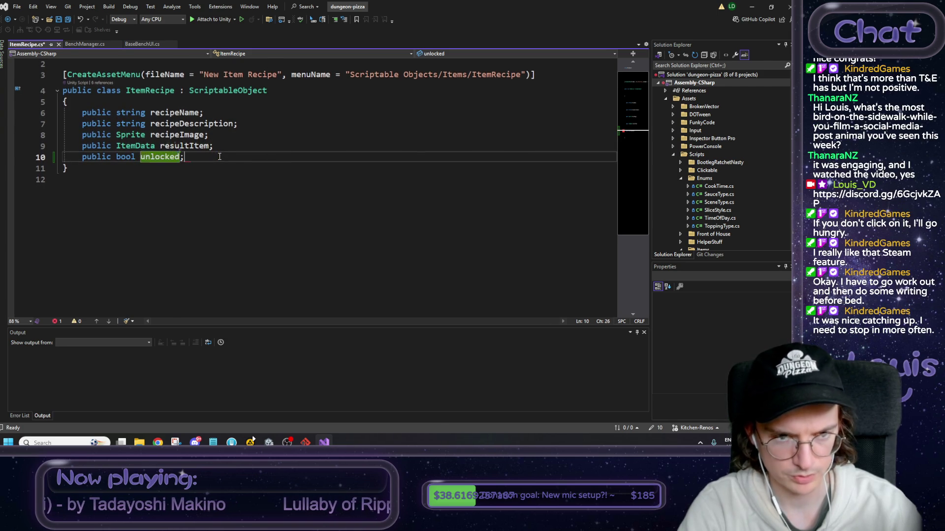
key(ctrl+s)
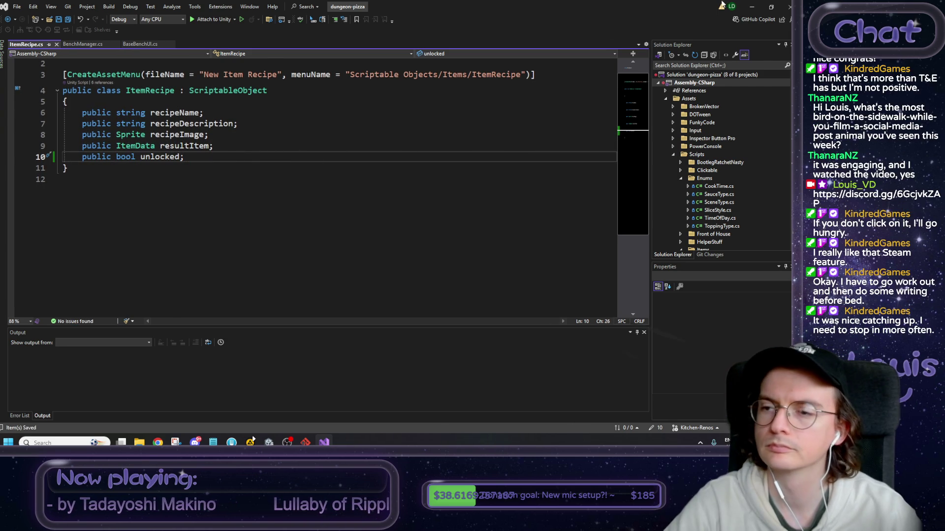
click(750, 6)
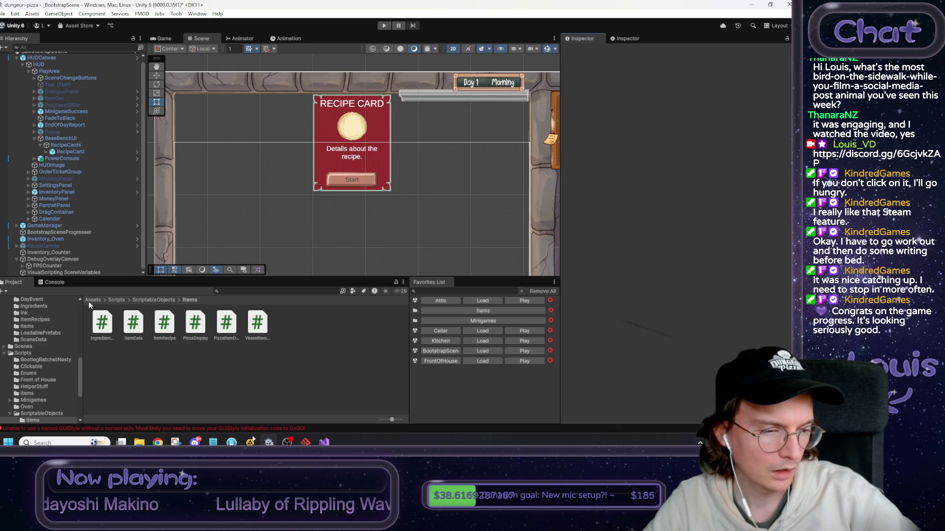
Clear all warnings and errors from the Unity Console, then return to the Project view.
click(55, 282)
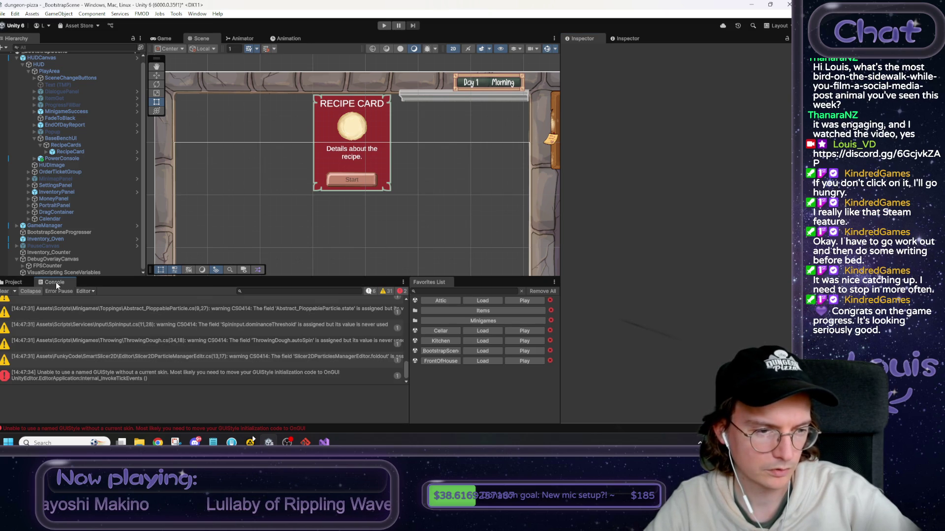
click(4, 291)
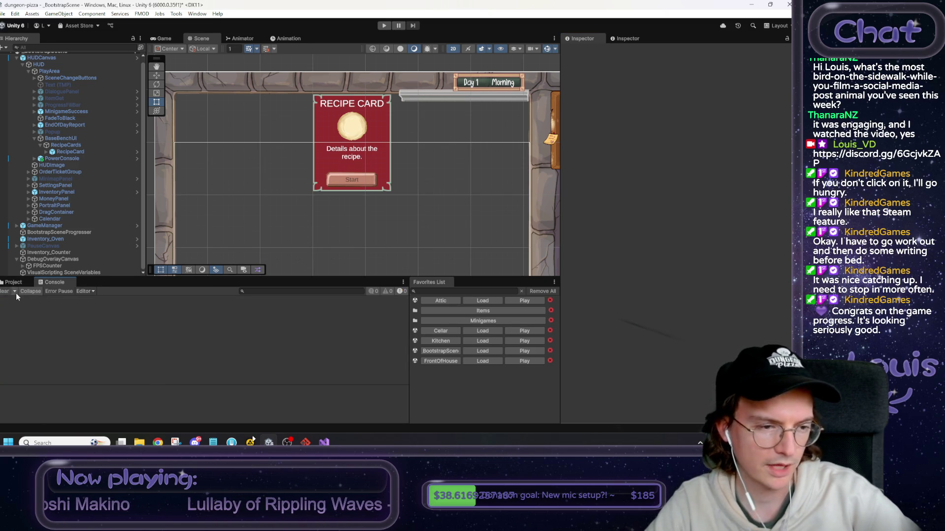
click(14, 282)
Navigate to Assets > Resources > ItemRecipes and select the KneadedDough recipe.
click(92, 300)
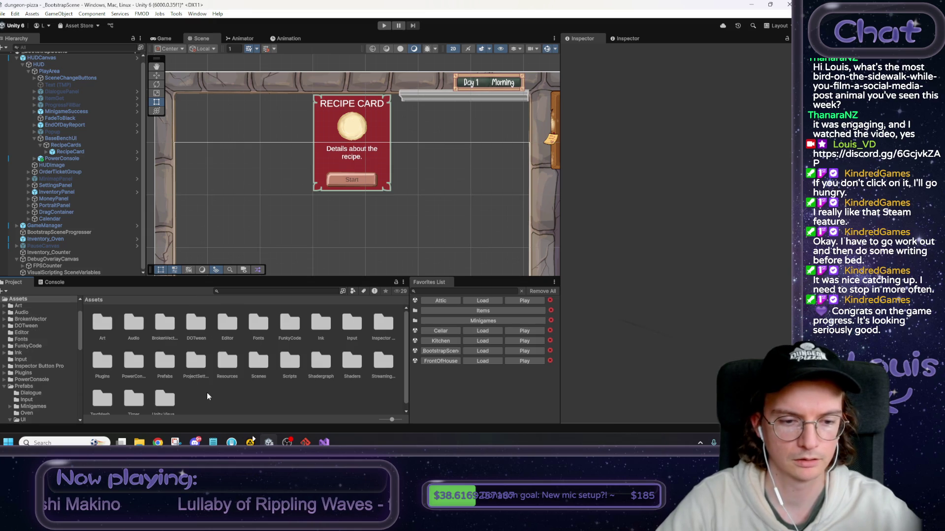
scroll(210, 394, down, 1)
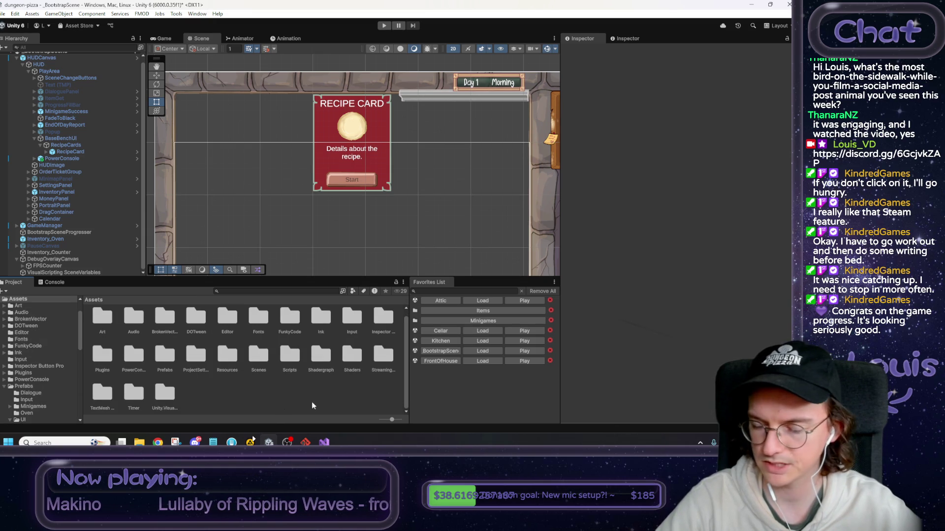
scroll(305, 403, up, 1)
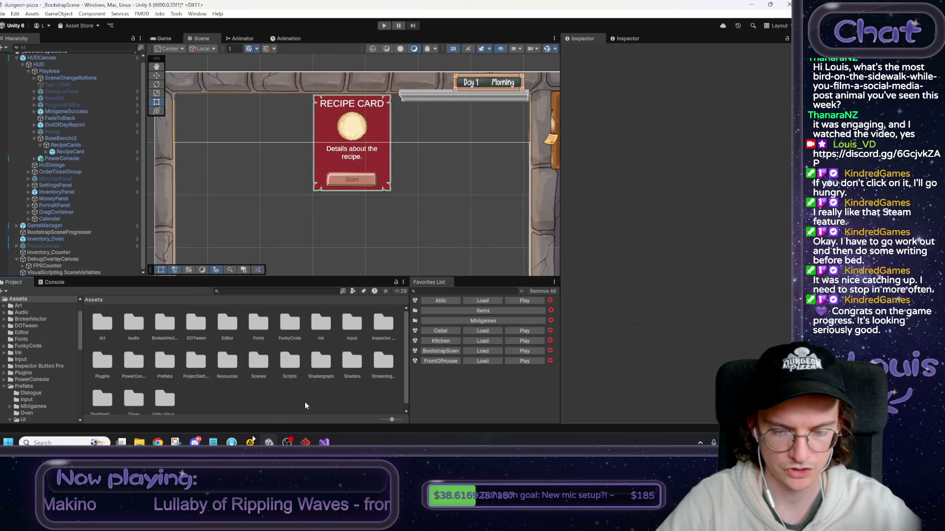
double_click(229, 363)
click(196, 371)
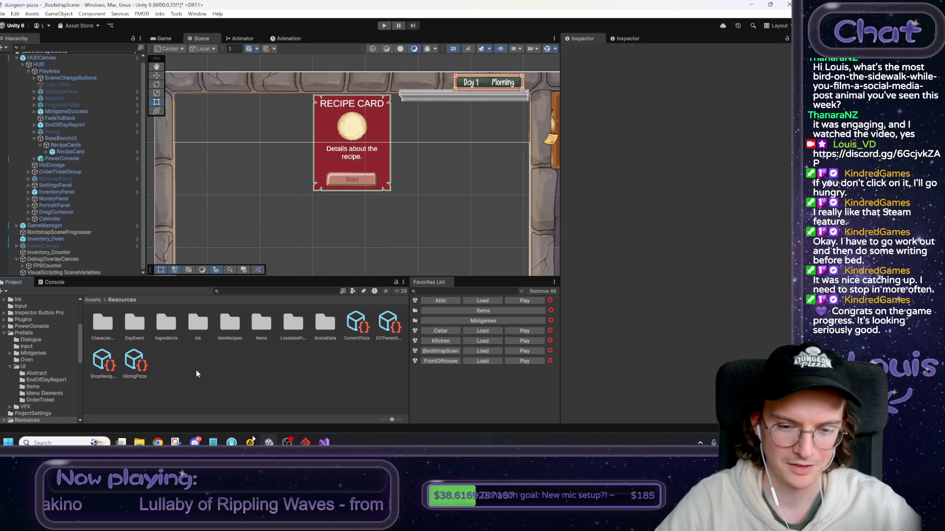
double_click(239, 327)
click(102, 323)
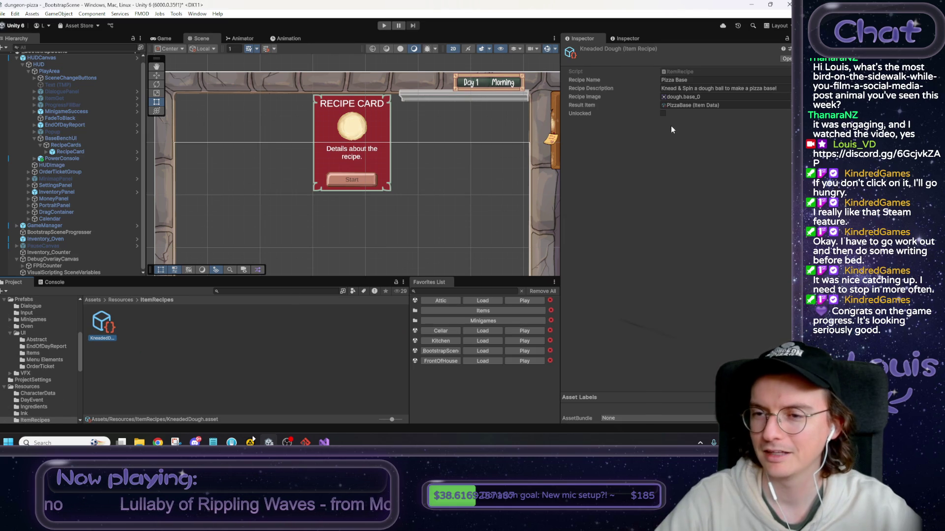
Tick Unlocked on the KneadedDough recipe and reselect the asset.
click(663, 114)
click(344, 370)
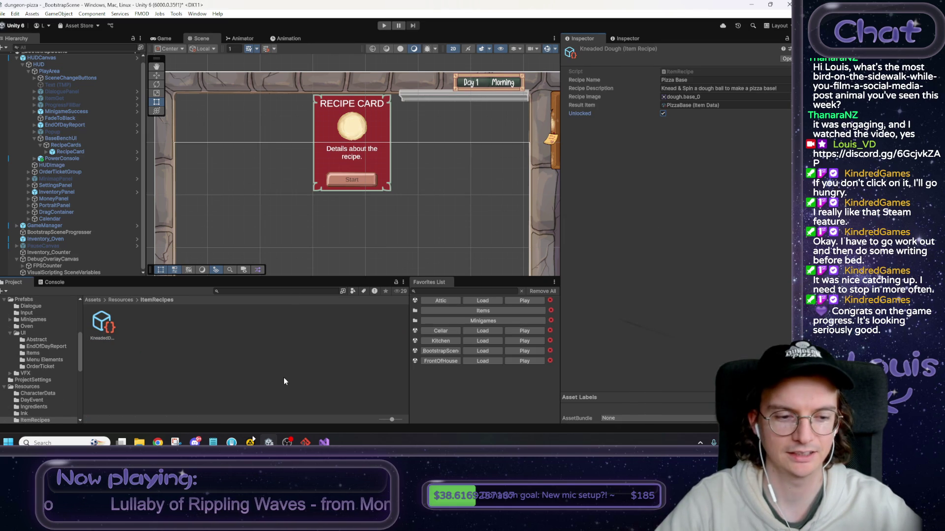
click(114, 332)
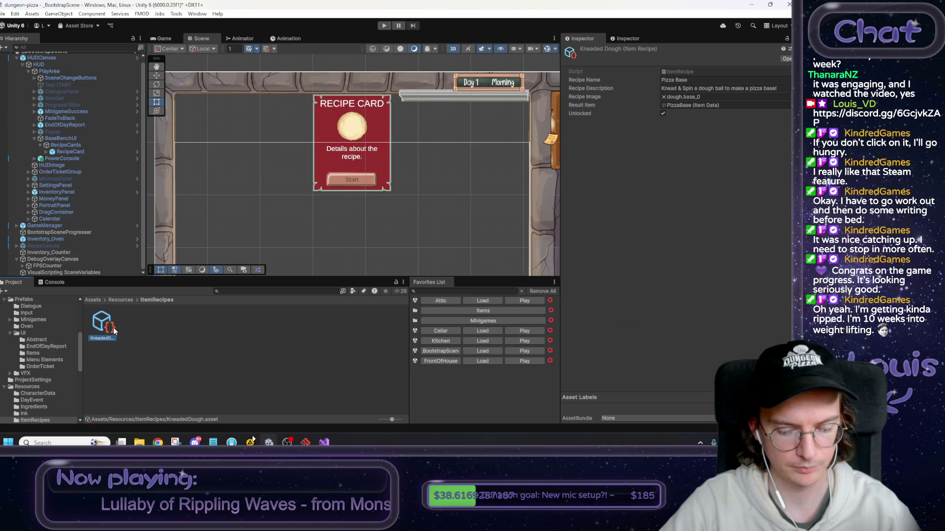
Duplicate KneadedDough and rename the copy Breadsticks.
key(ctrl+d)
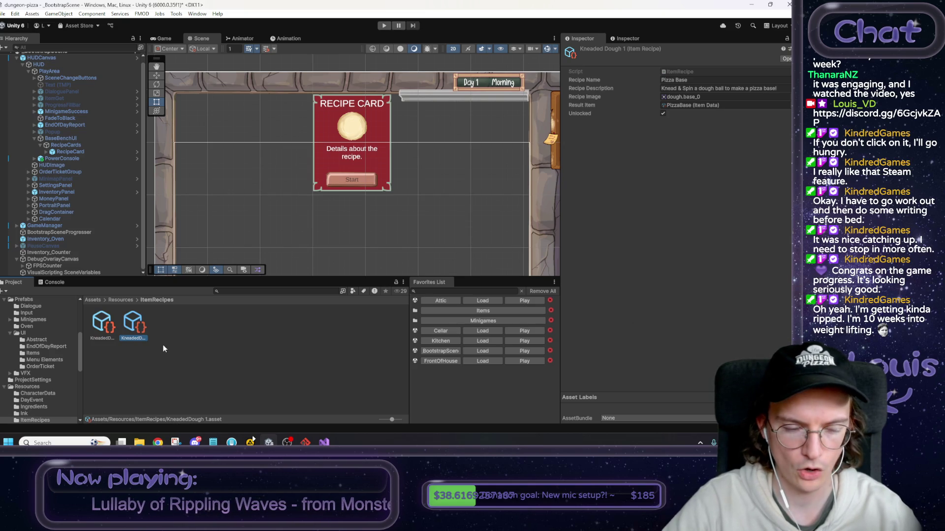
key(F2)
text(Breadsticks)
key(Return)
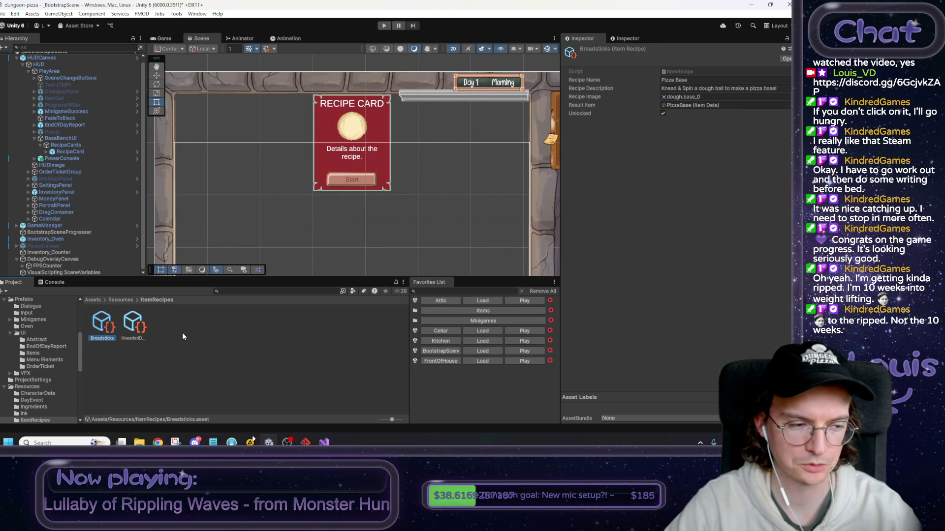
click(182, 337)
Toggle the Breadsticks recipe's Unlocked setting and set its Recipe Name to Breadsticks.
click(109, 326)
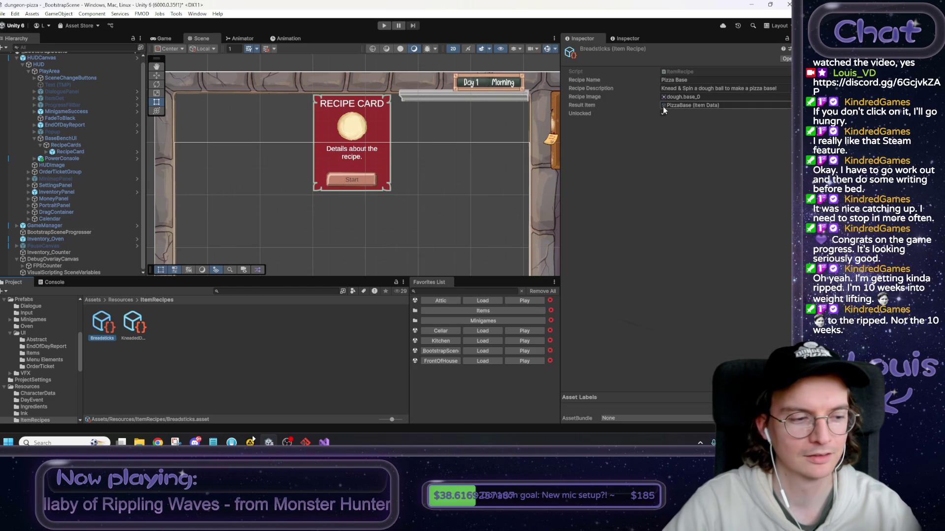
click(661, 113)
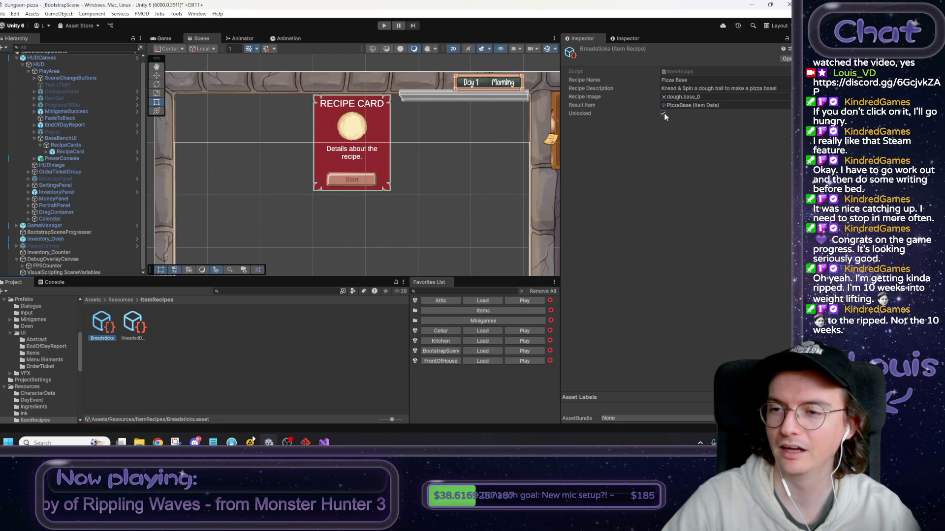
click(674, 80)
text(Breadsticks)
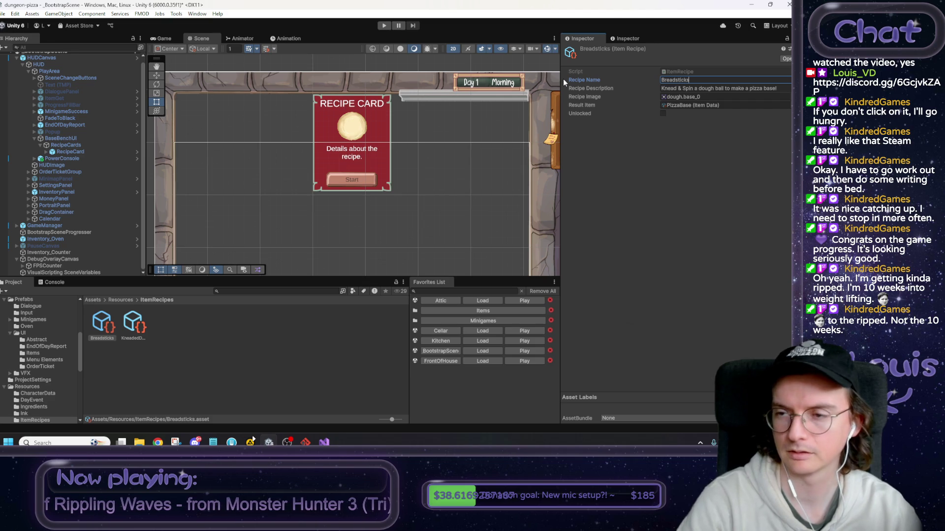
Enter the description "Stretch the dough and stick some bread.", commit it, and deselect the asset.
click(779, 90)
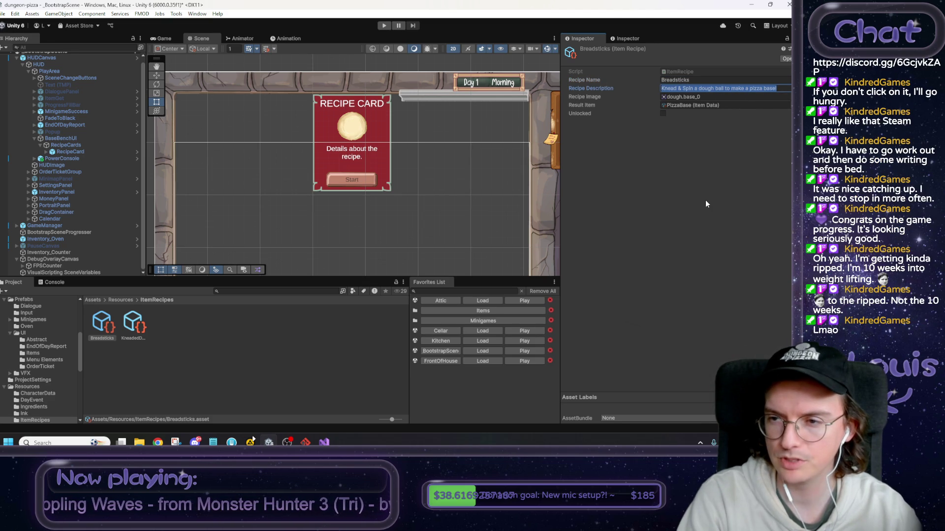
text(Stretch lo)
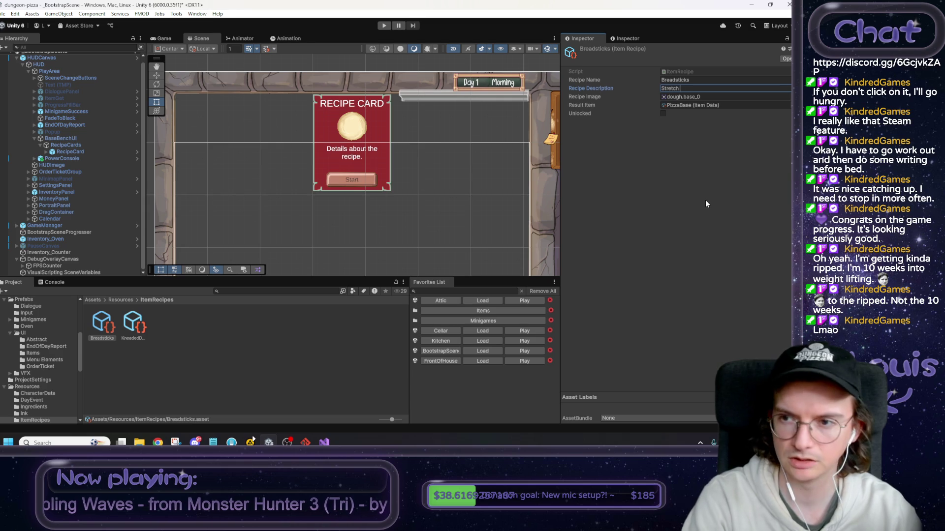
key(BackSpace)
key(BackSpace)
text(i)
key(BackSpace)
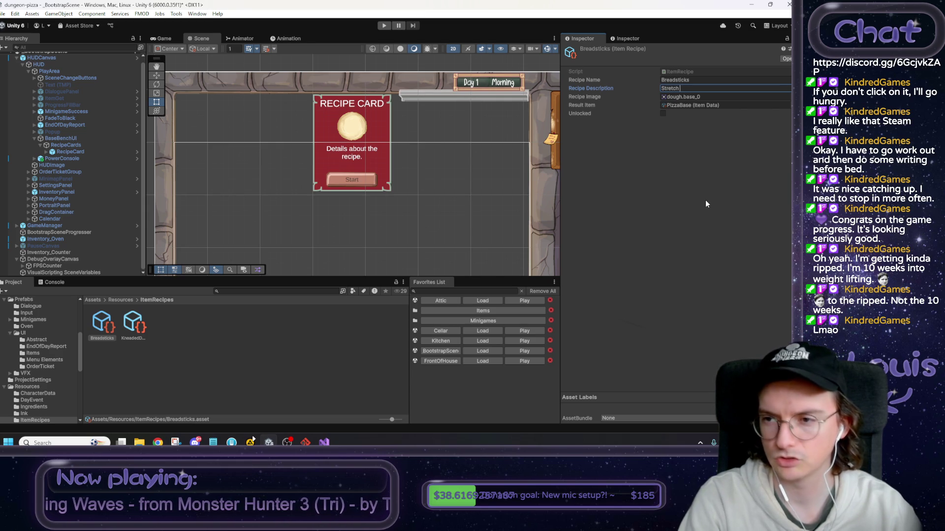
text(the)
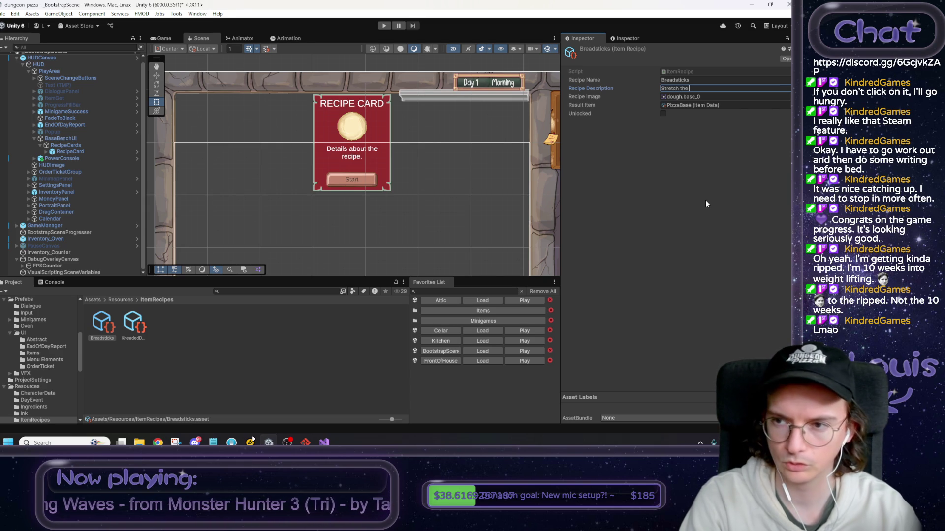
text( dough and )
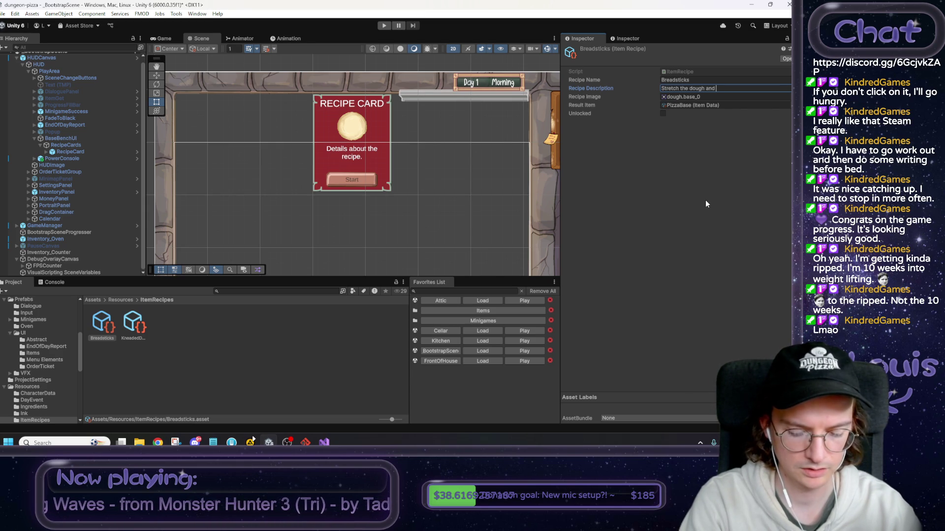
text(stick som)
text(e bread.)
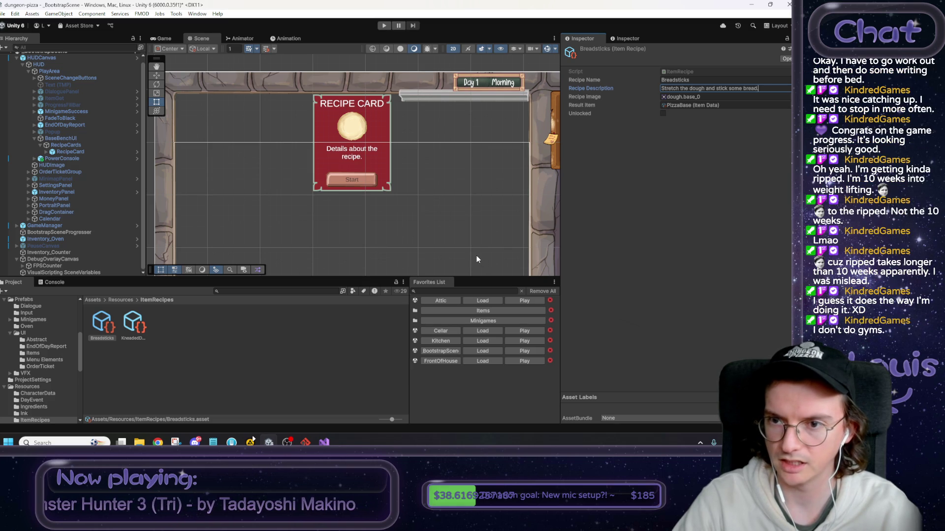
click(638, 215)
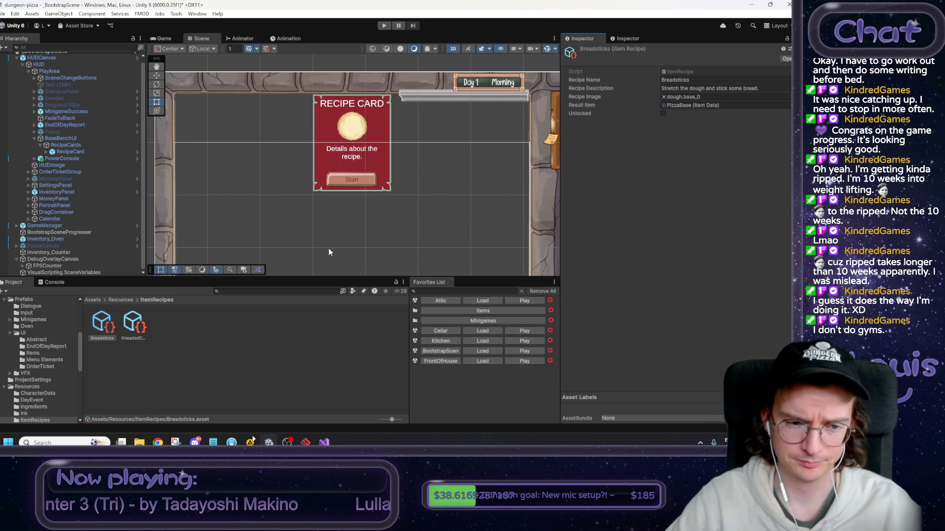
click(158, 321)
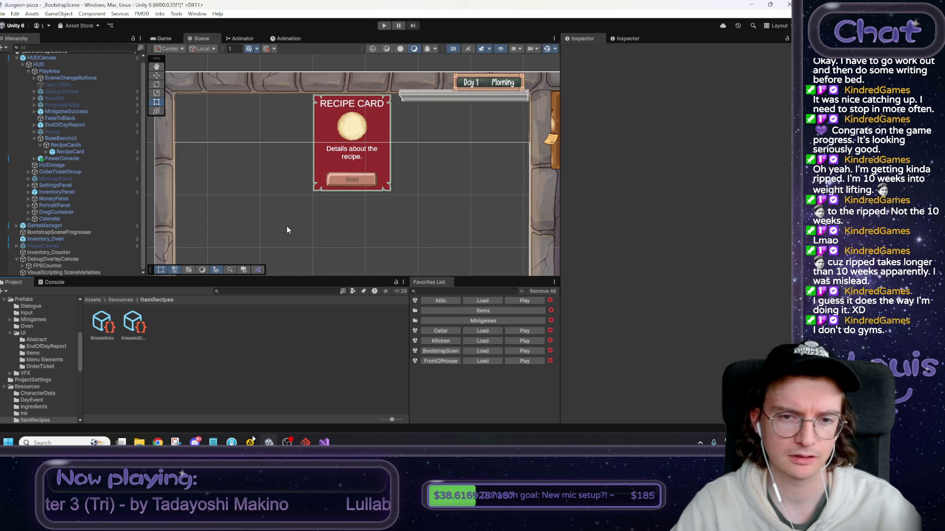
Go back to the Resources folder, pan the Scene view, and bring Visual Studio forward.
click(122, 300)
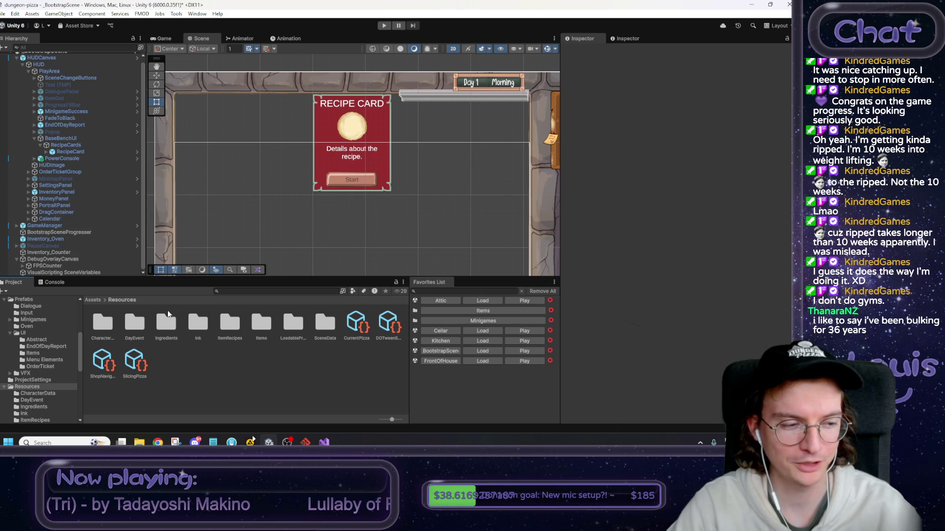
scroll(288, 197, down, 2)
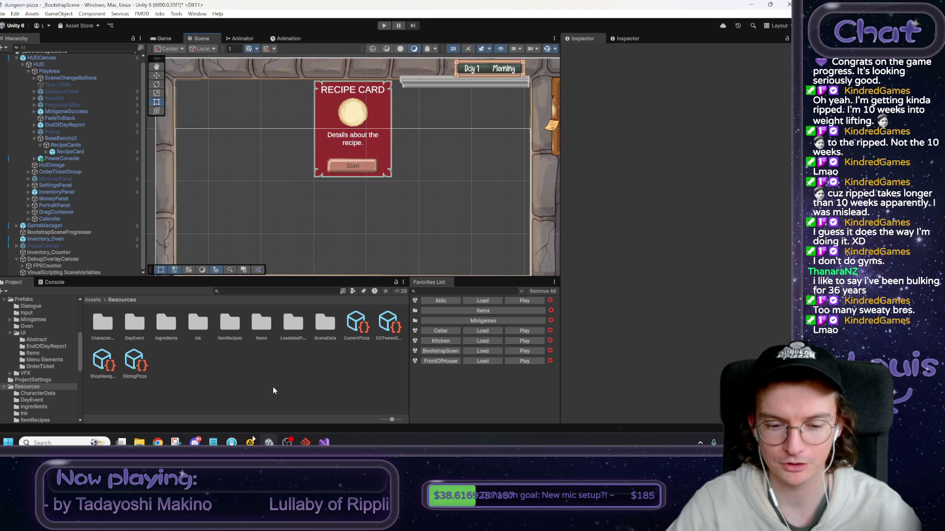
mouse_move(350, 230)
mouse_down()
mouse_move(352, 217)
mouse_move(345, 246)
mouse_up()
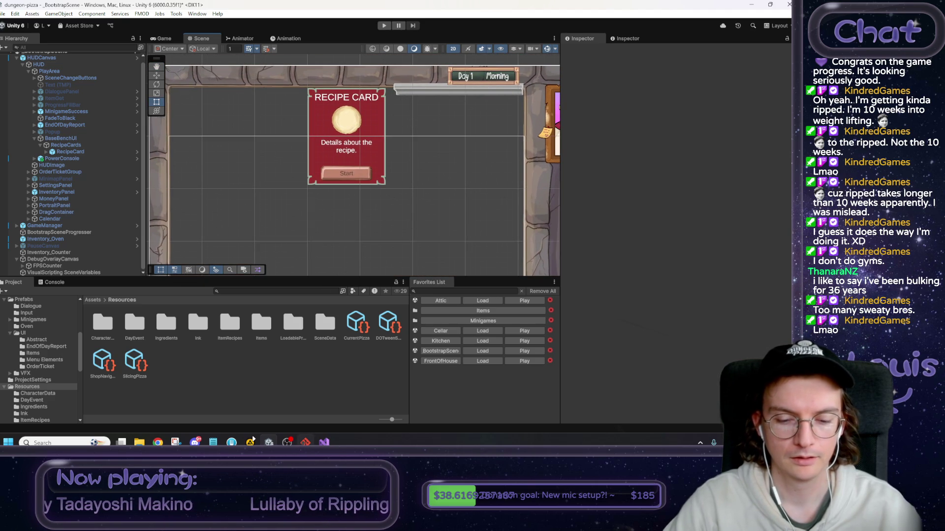
click(323, 442)
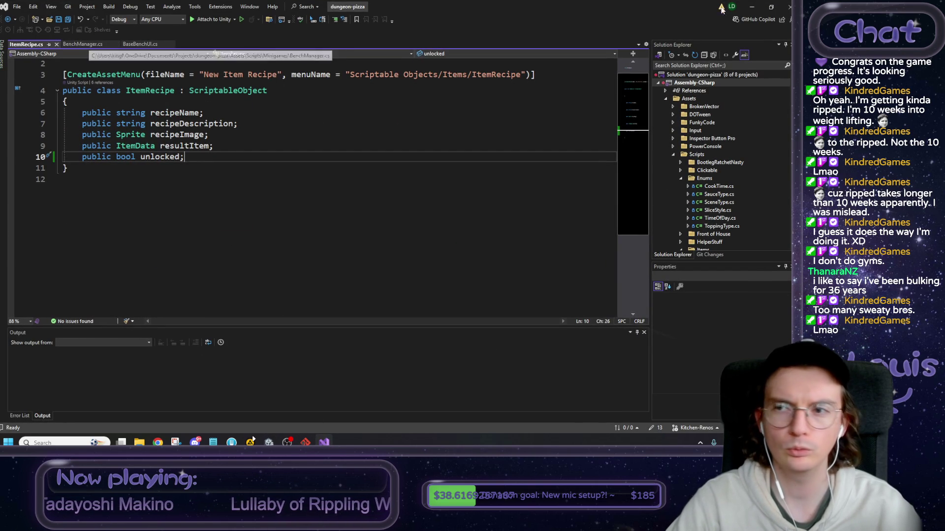
click(752, 7)
Open RecipeCard.cs and wrap LoadRecipe's loading lines in an unlocked check with an else block.
click(72, 150)
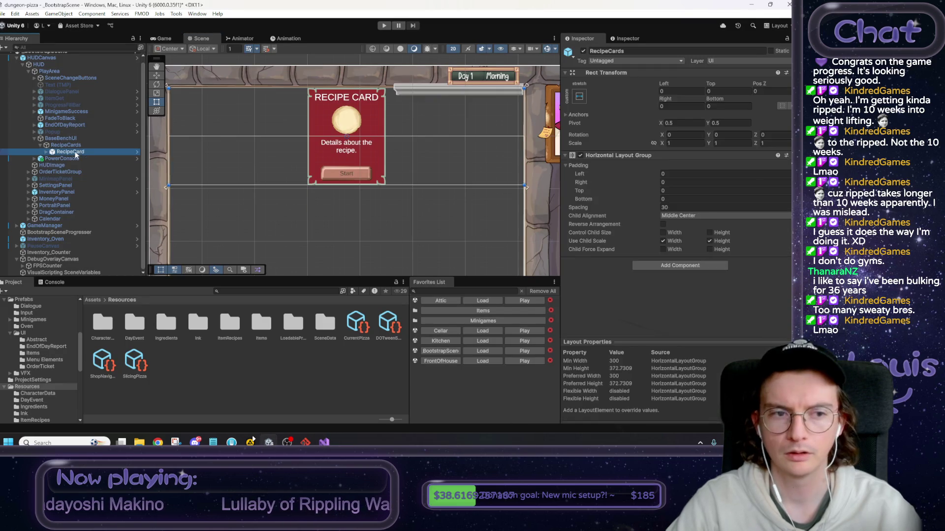
double_click(688, 196)
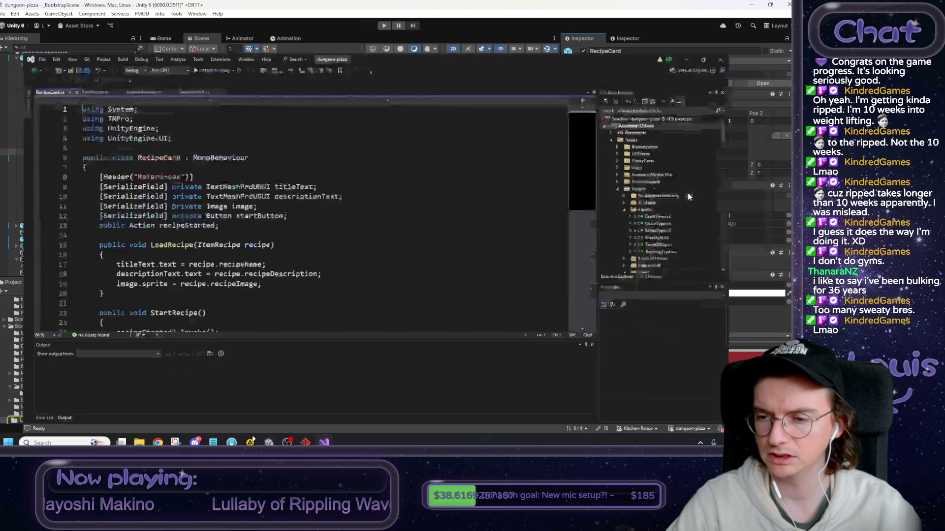
scroll(306, 212, down, 2)
click(255, 175)
key(Tab)
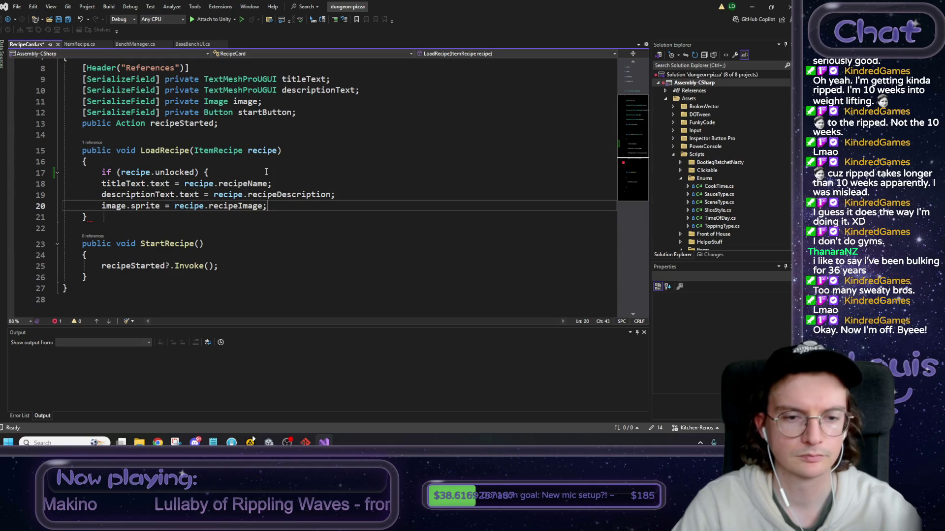
key(Return)
text(})
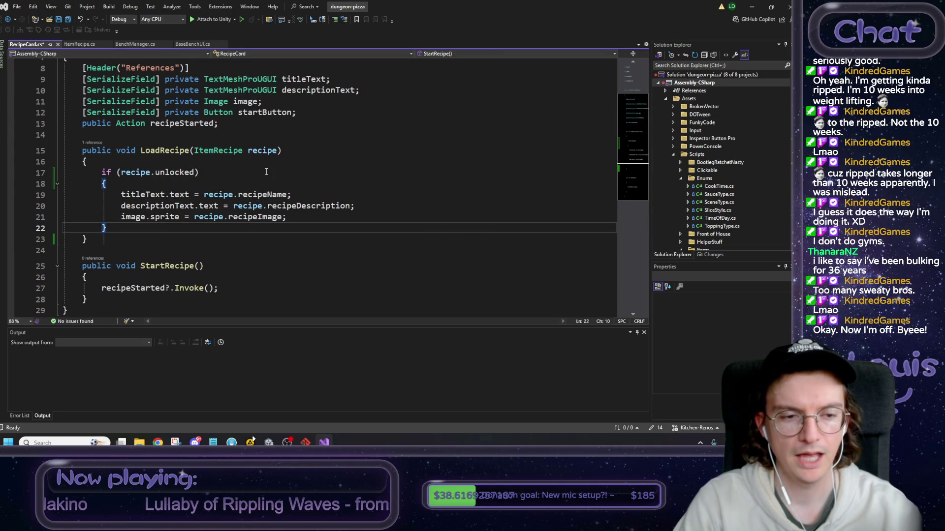
text( else {)
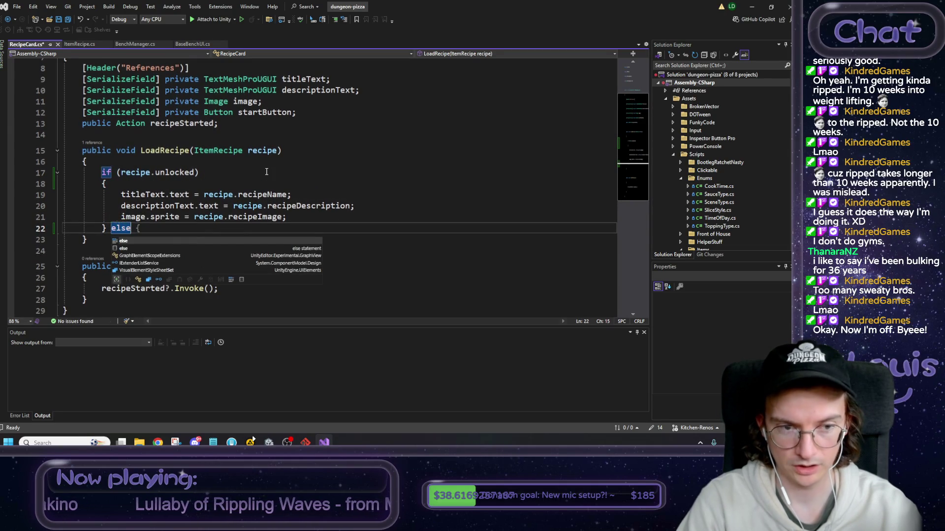
key(Return)
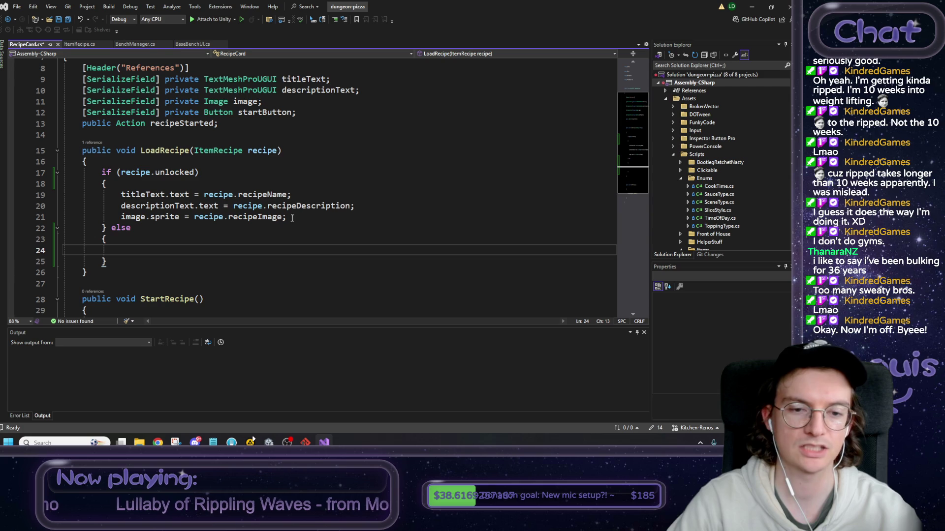
Copy the title and description assignment lines into the else block.
drag(354, 206, 121, 195)
key(ctrl+c)
click(210, 251)
key(ctrl+v)
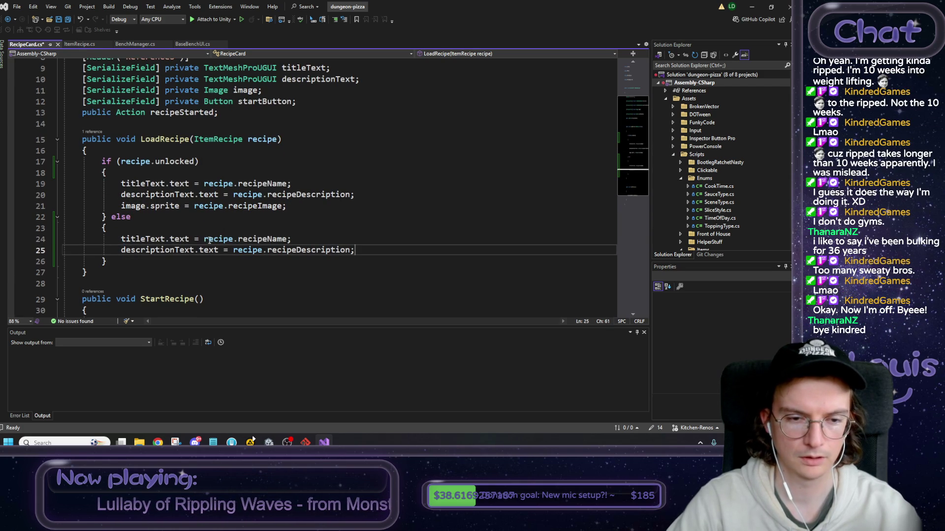
Replace the copied values with locked placeholder text "Seems there's still more to learn..." and save.
drag(204, 240, 287, 240)
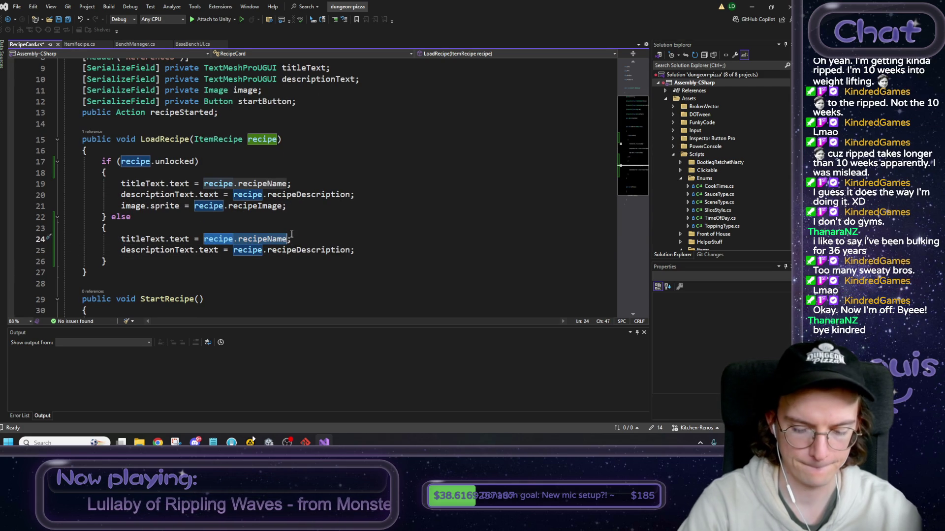
text("???)
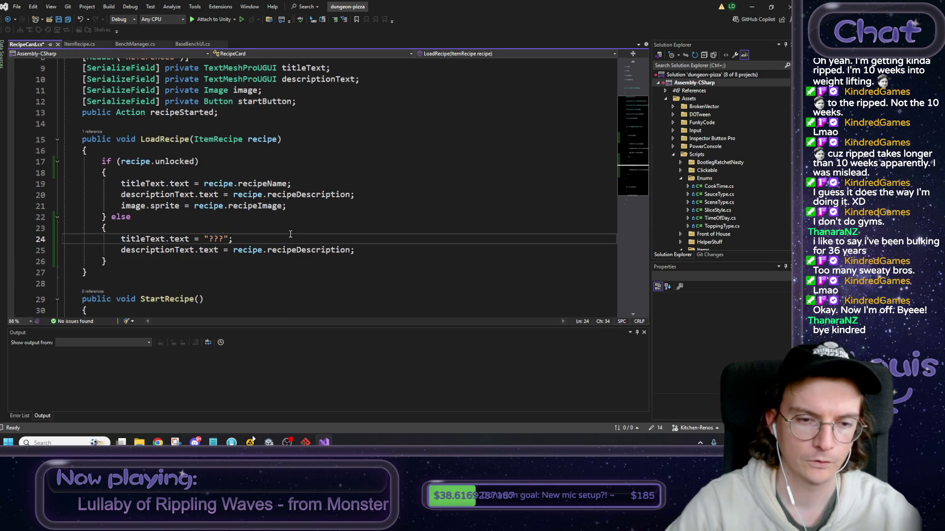
drag(204, 240, 351, 251)
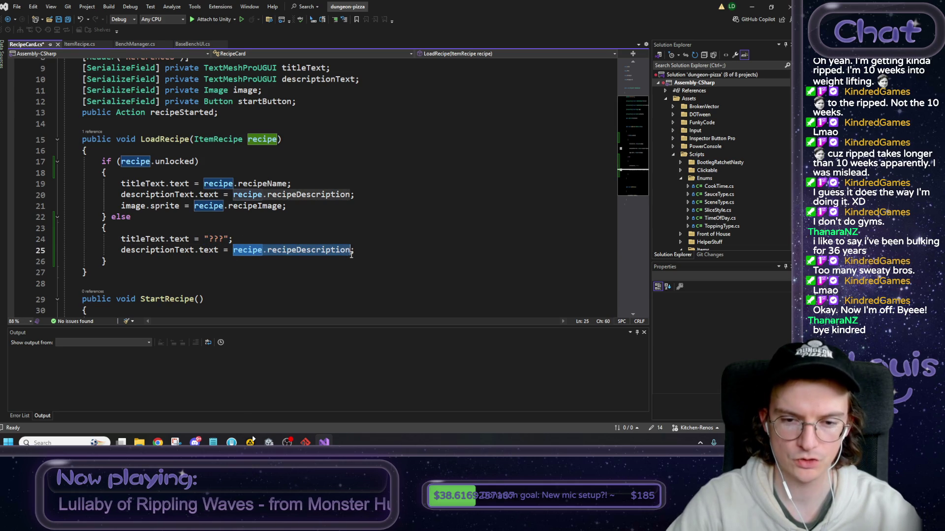
text("")
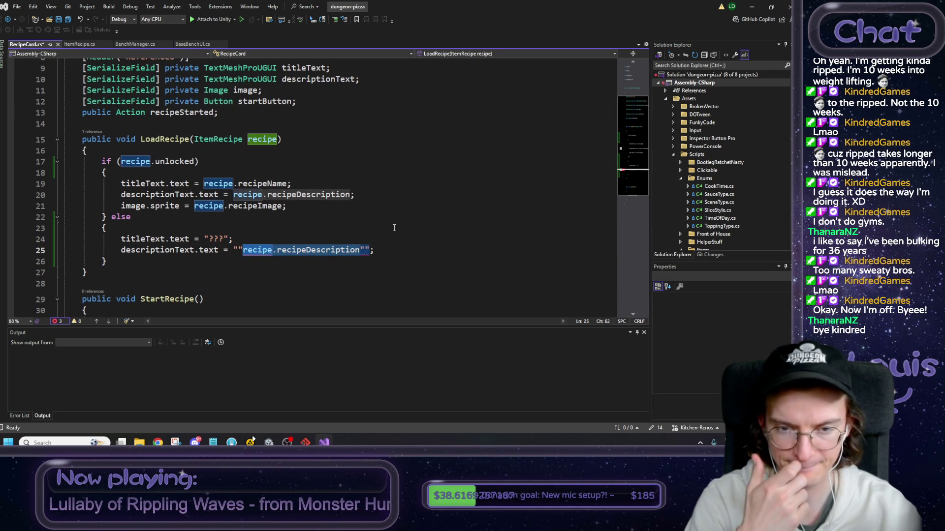
key(BackSpace)
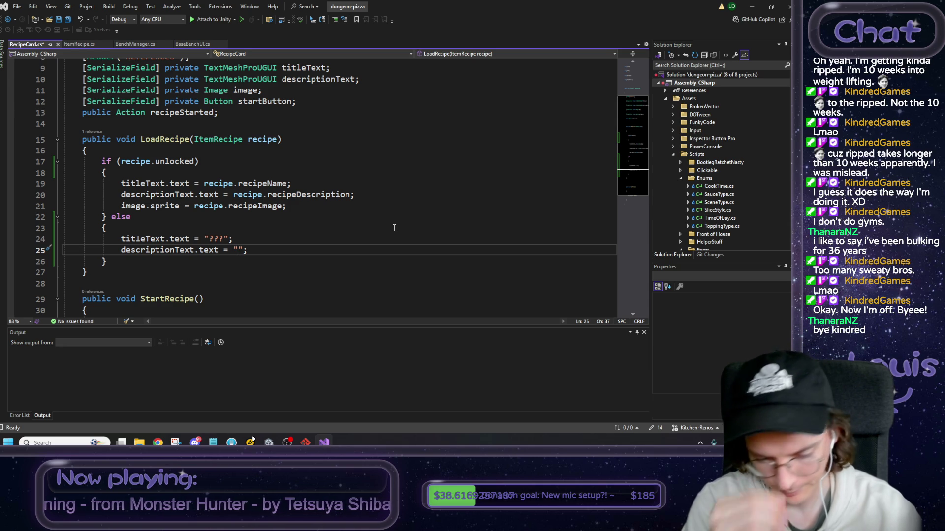
text(Seems there's still more to learn...)
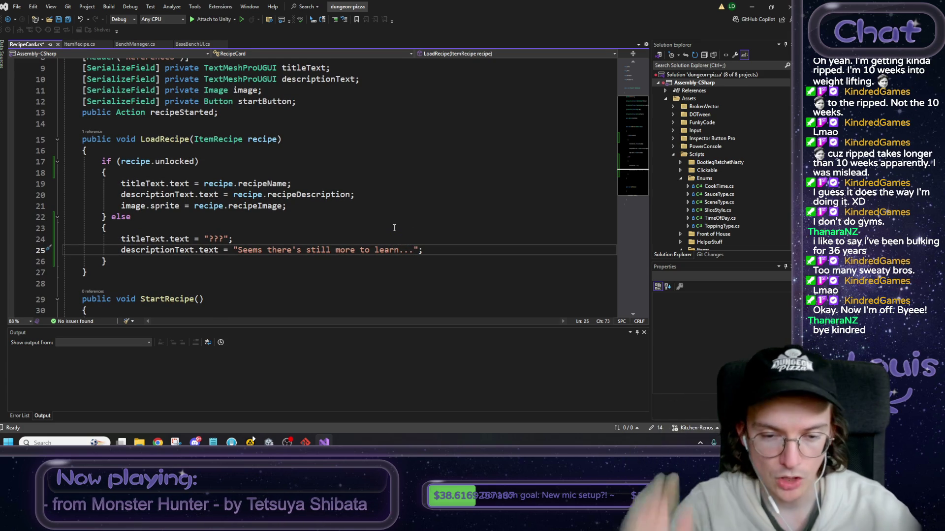
click(357, 239)
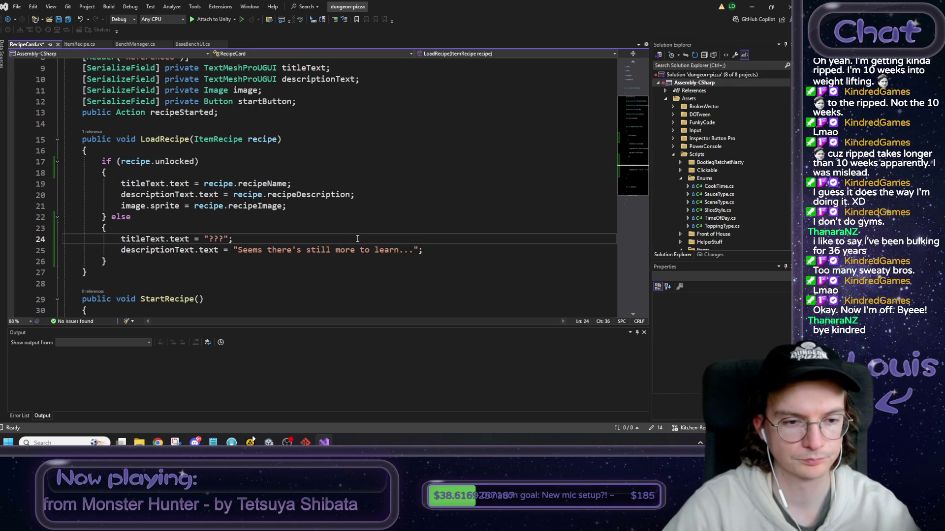
scroll(359, 239, down, 2)
scroll(358, 238, up, 2)
key(ctrl+s)
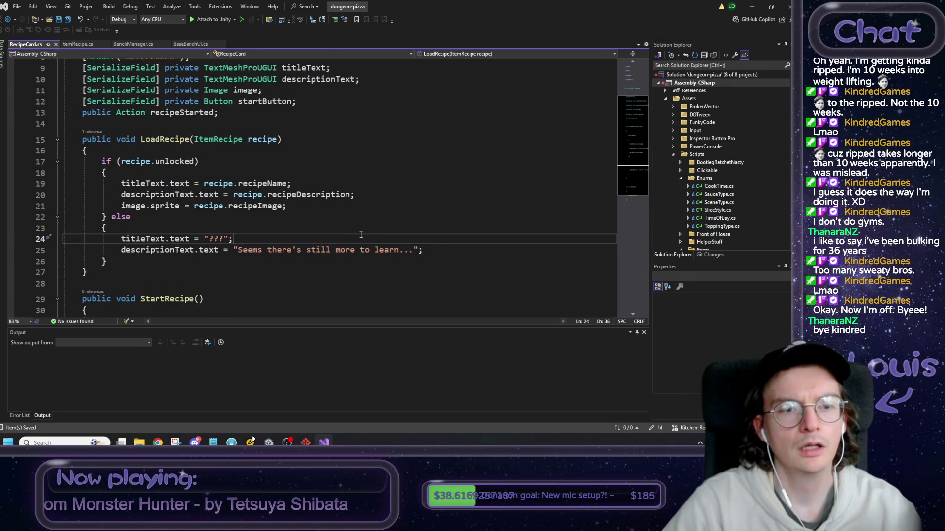
scroll(361, 235, down, 1)
scroll(358, 232, up, 2)
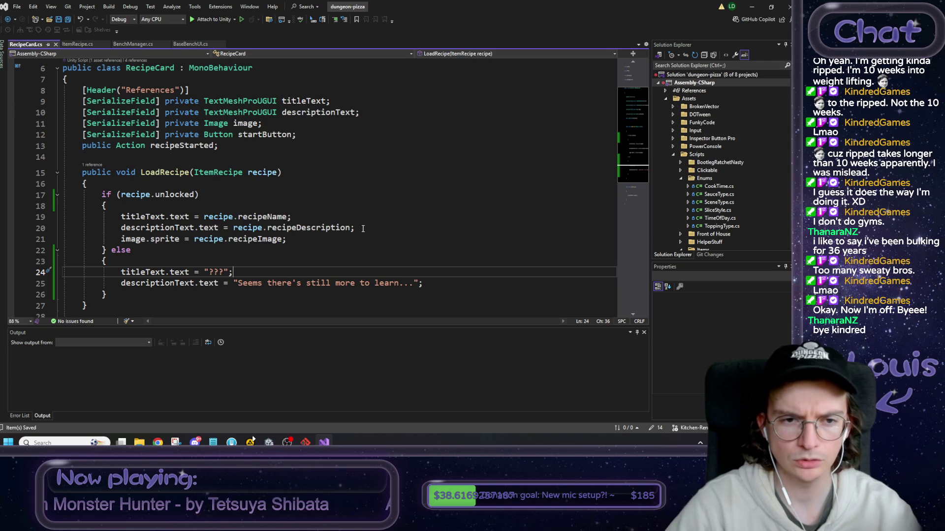
Add startButton.enabled = false; to the else block, then return to Unity.
click(258, 138)
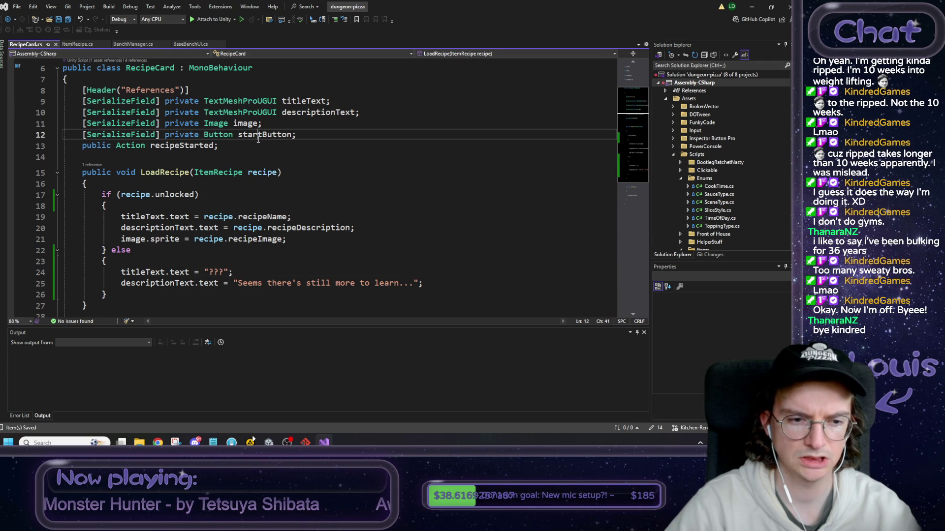
click(435, 286)
key(Return)
text(start)
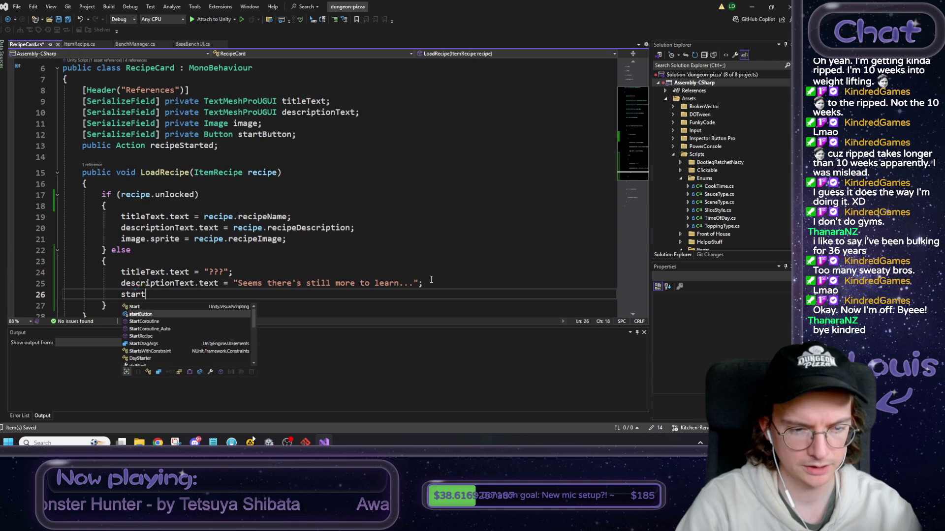
key(Tab)
text(.en)
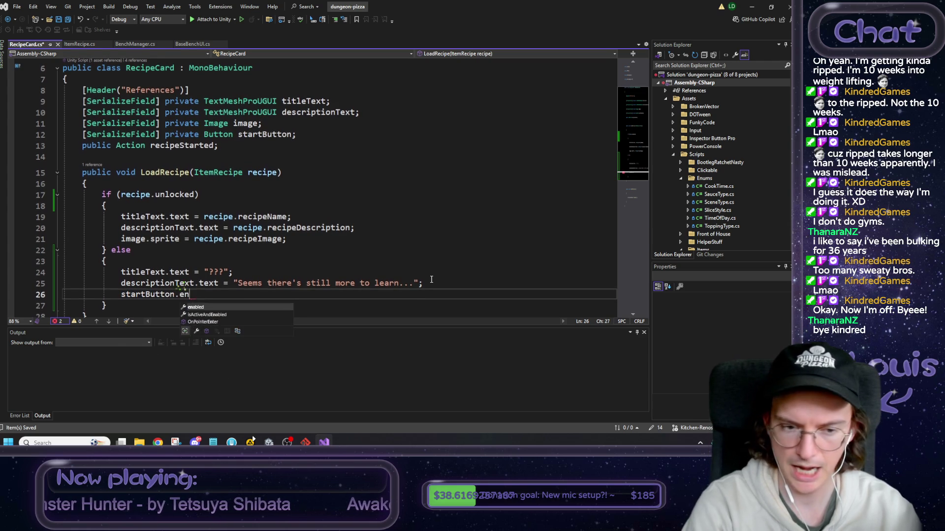
key(Tab)
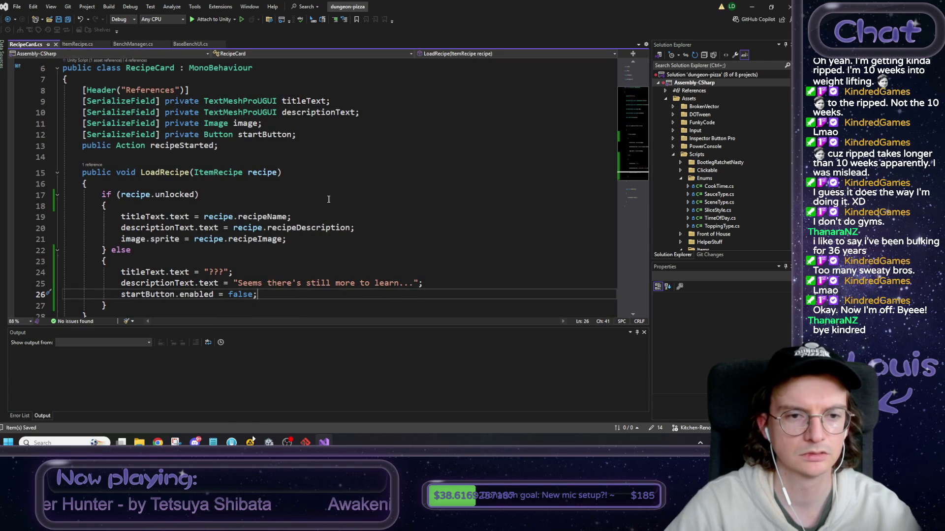
scroll(276, 185, down, 4)
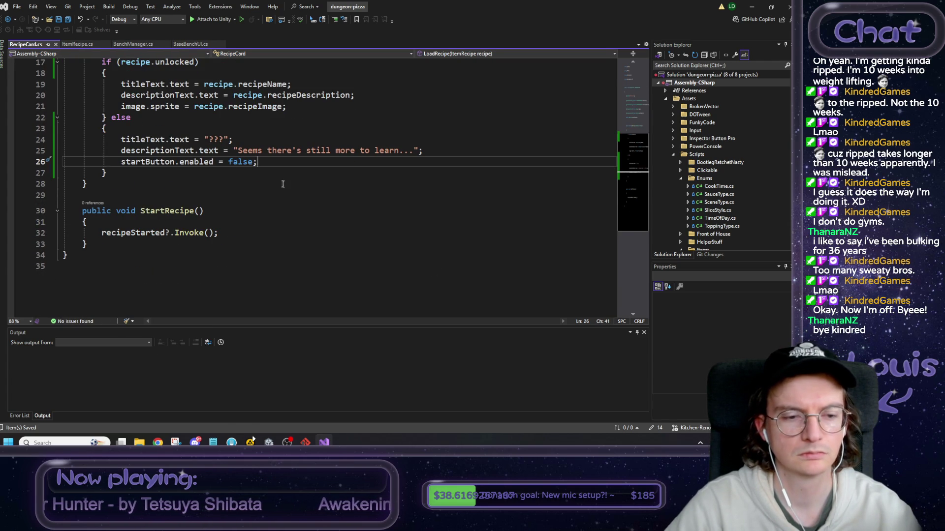
scroll(283, 184, up, 1)
scroll(279, 186, up, 1)
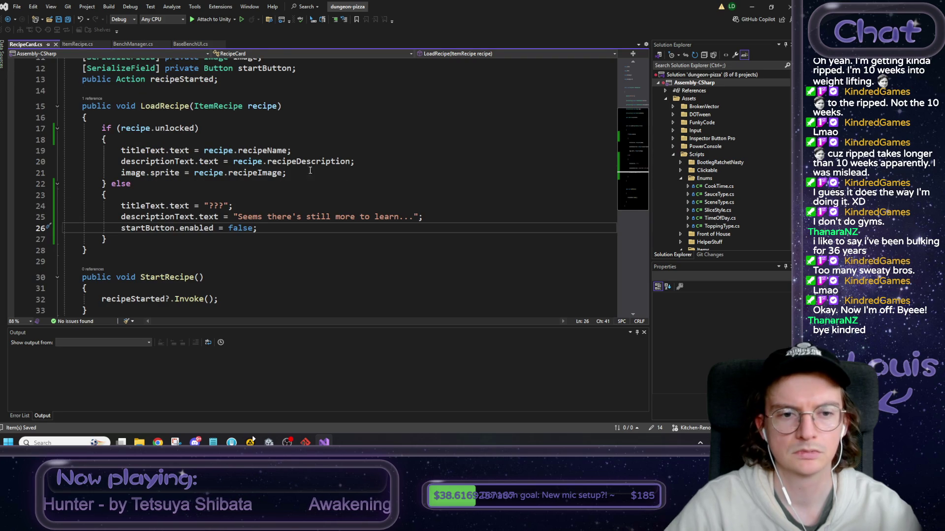
click(751, 7)
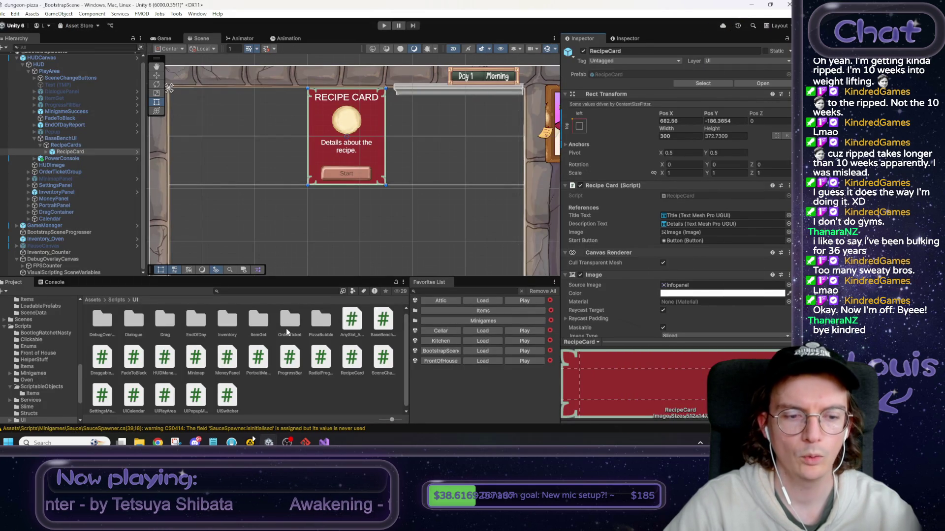
Load the FrontOfHouse scene, saving the modified scene, and start Play mode.
click(488, 362)
click(388, 240)
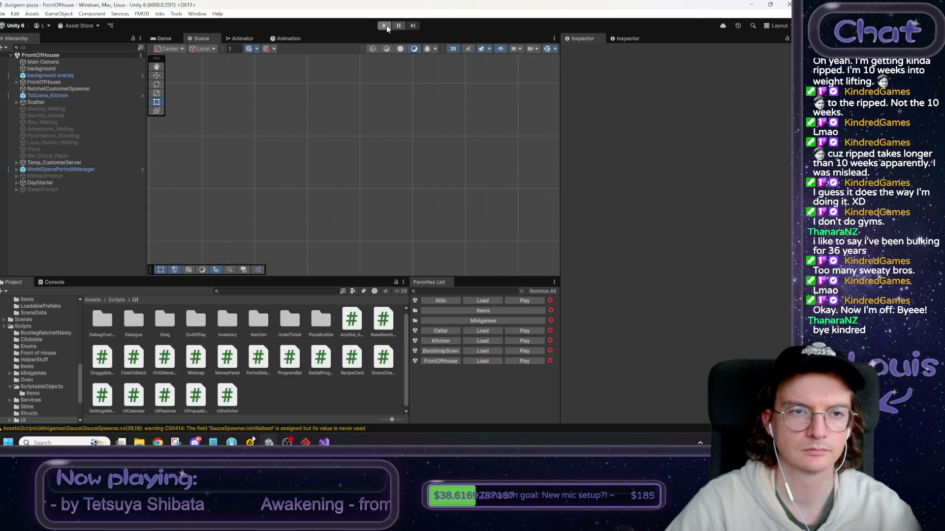
click(385, 26)
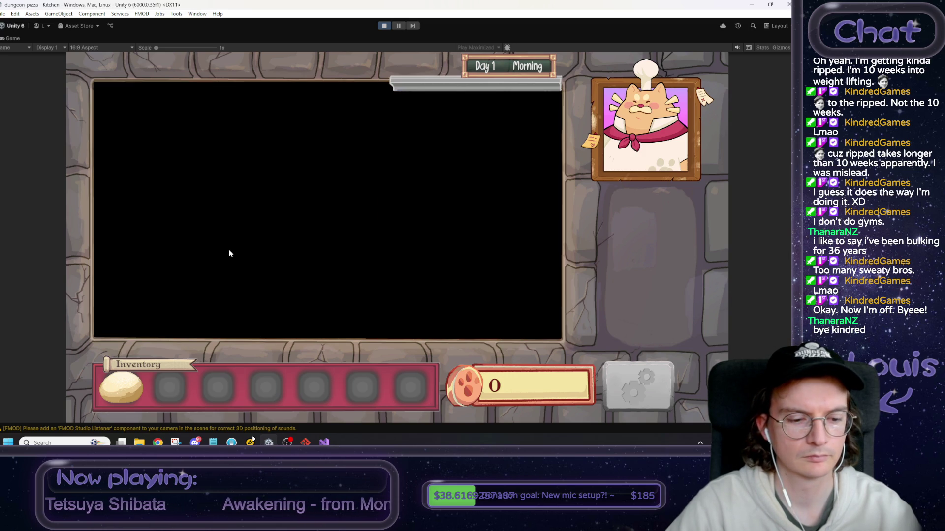
Place the dough ball on the base bench and restore the normal editor layout.
click(326, 259)
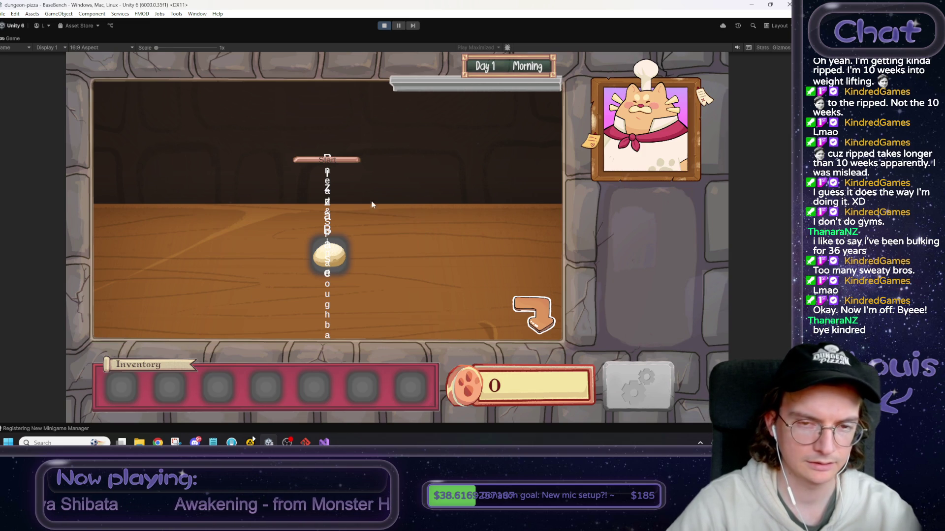
drag(309, 273, 133, 390)
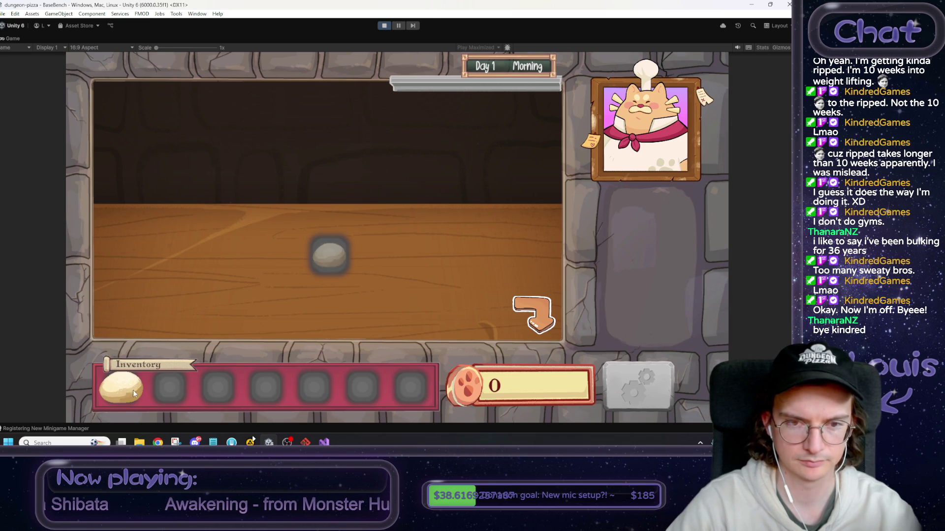
click(136, 390)
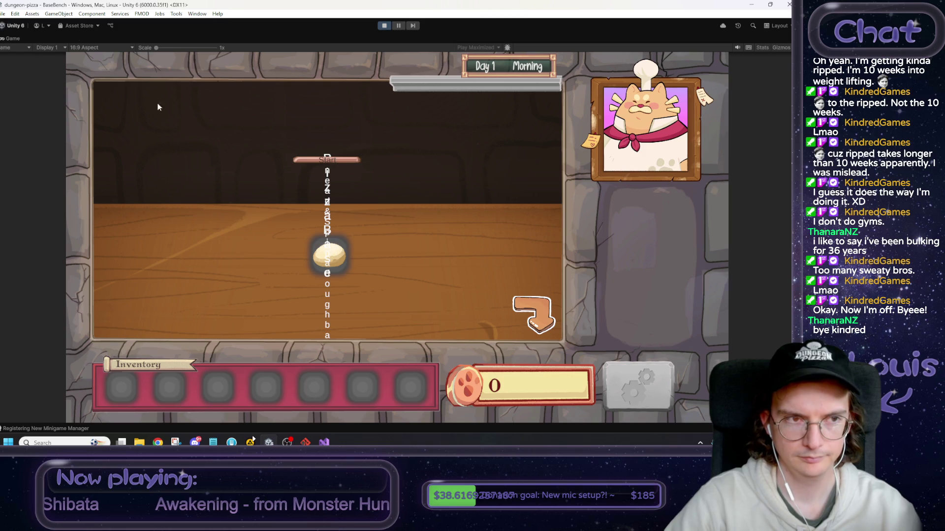
right_click(12, 38)
click(44, 43)
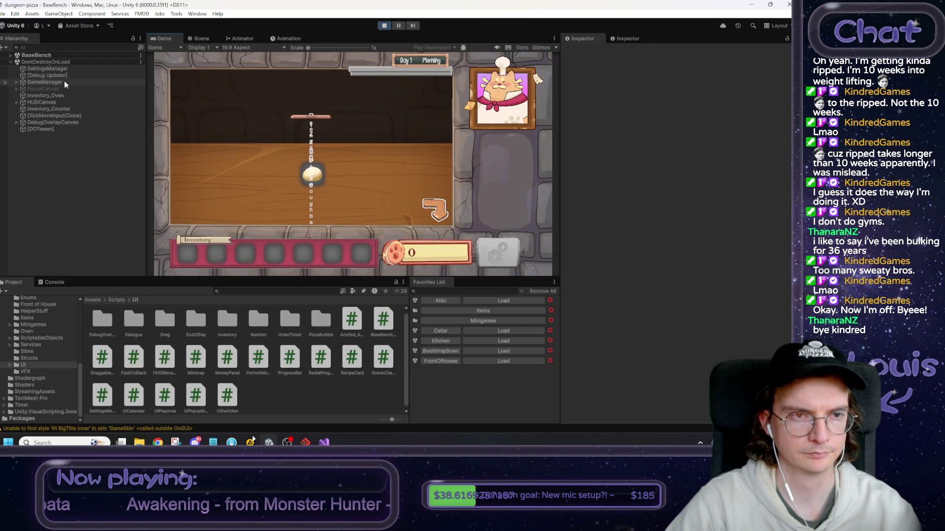
Expand HUDCanvas > HUD > PlayArea > BaseBenchUI > RecipeCards down to RecipeCard(Clone).
click(58, 101)
key(Right)
key(Down)
key(Right)
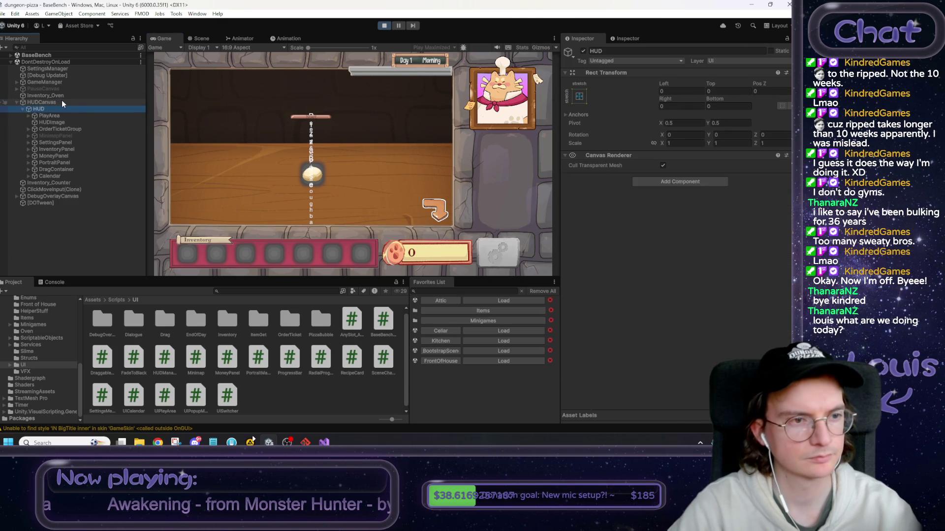
key(Down)
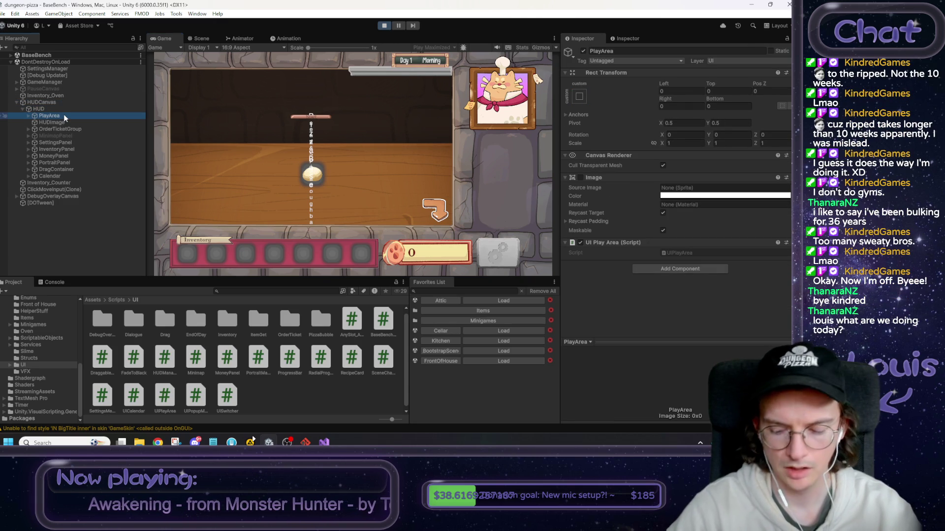
key(Right)
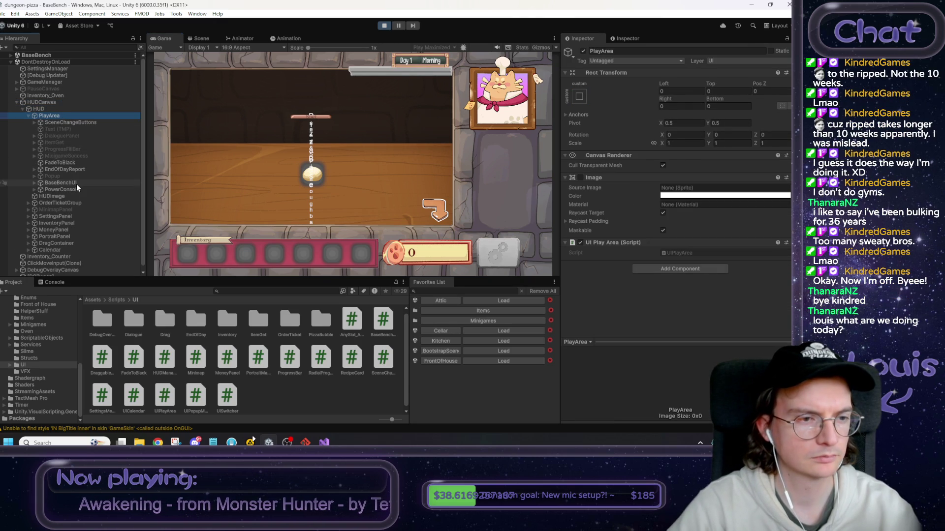
click(76, 184)
key(Right)
key(Down)
key(Right)
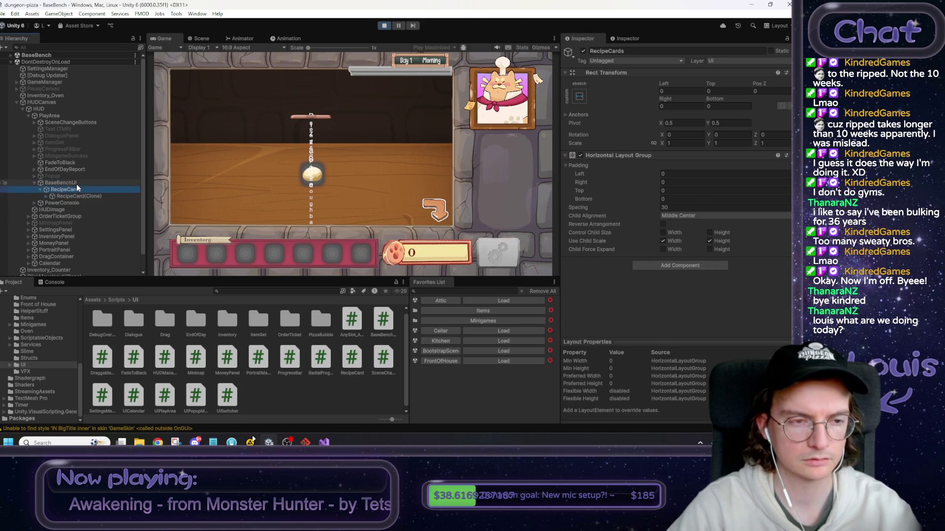
key(Down)
key(Right)
key(Left)
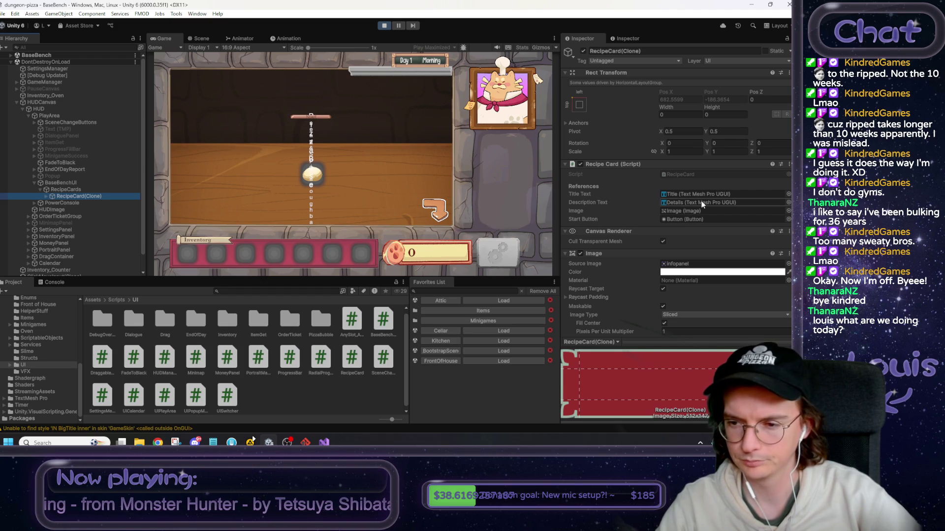
Tick Child Force Expand Width on RecipeCard(Clone).
scroll(701, 201, down, 5)
scroll(701, 200, down, 2)
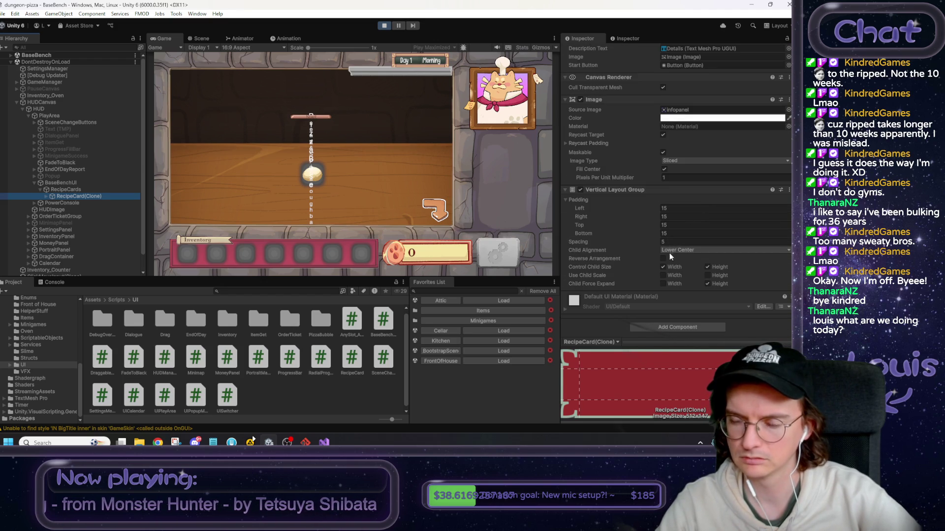
click(663, 284)
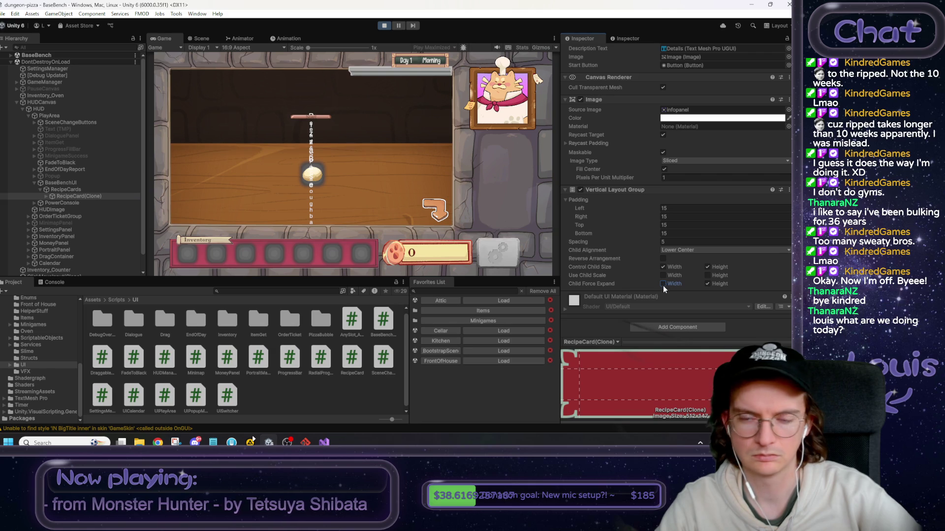
Enable Control Child Size Width and Height on the RecipeCards container.
click(73, 185)
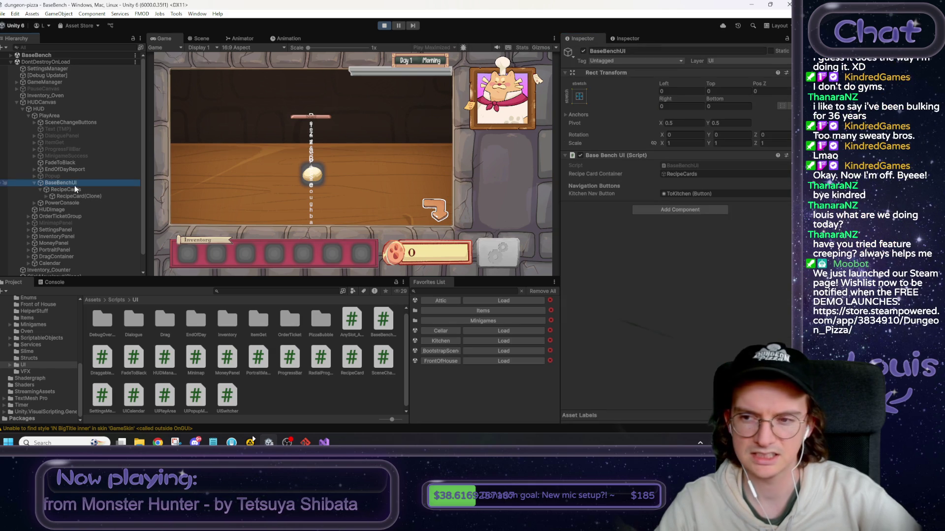
click(76, 190)
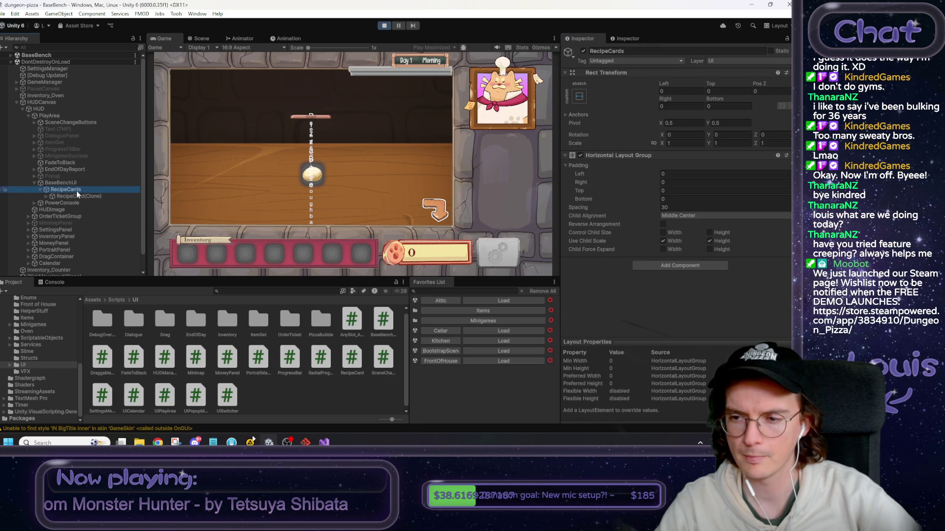
click(663, 233)
click(663, 233)
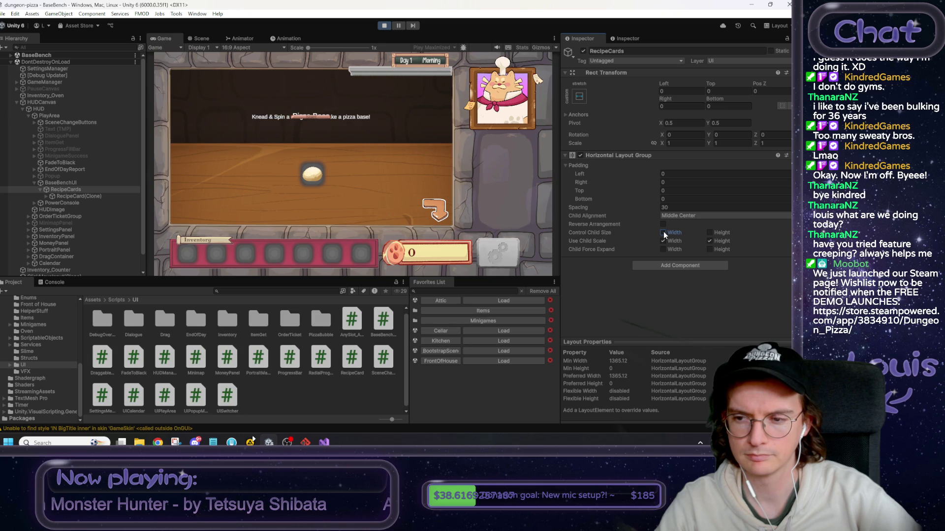
click(72, 198)
click(710, 232)
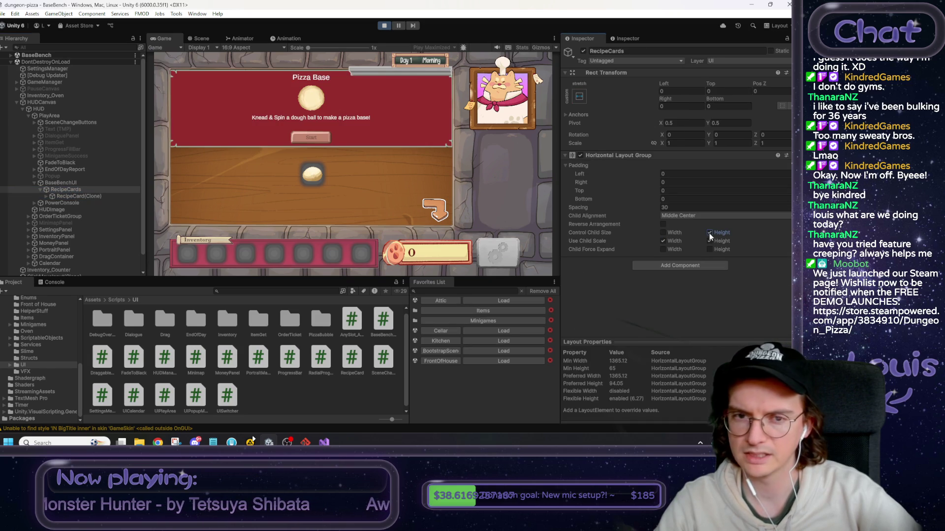
click(663, 233)
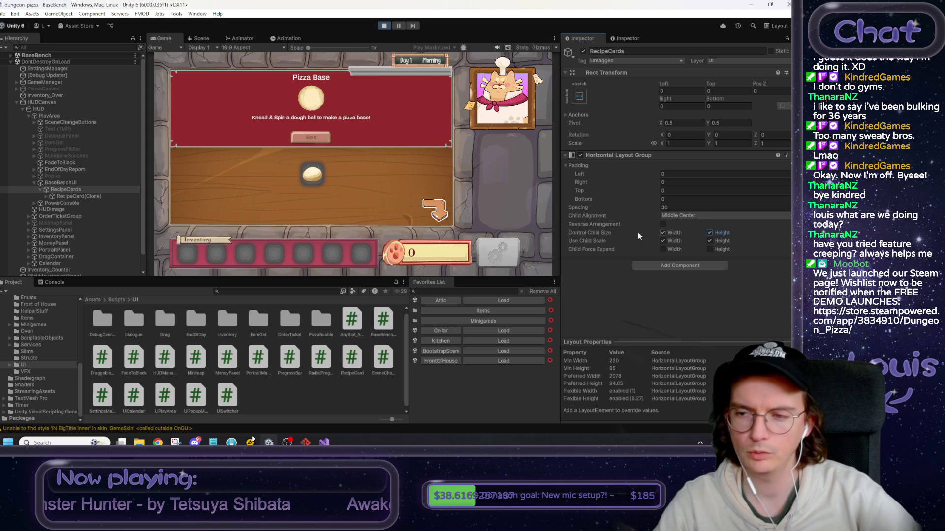
Recheck the RecipeCard(Clone) settings and stop Play mode.
click(131, 198)
scroll(634, 207, down, 5)
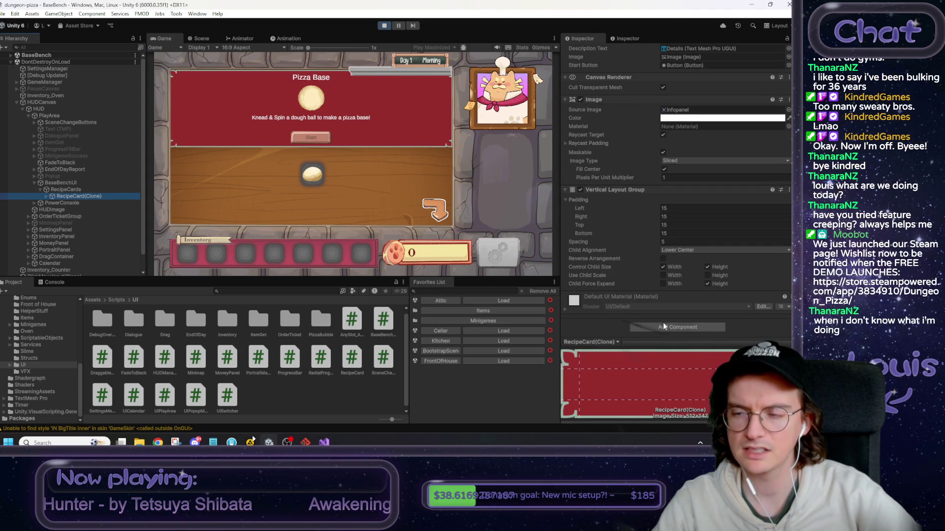
scroll(663, 322, up, 3)
click(380, 28)
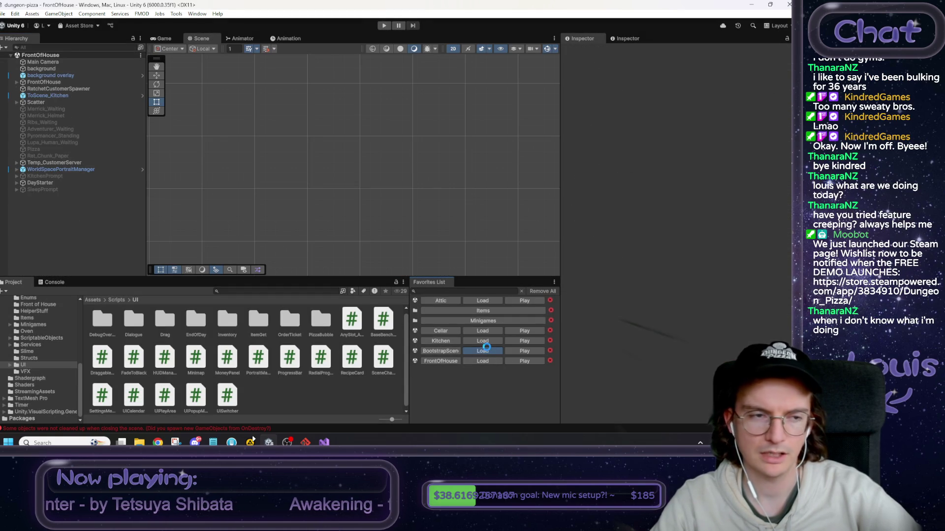
Select the RecipeCard object and open its Content Size Fitter component menu.
click(335, 132)
click(342, 129)
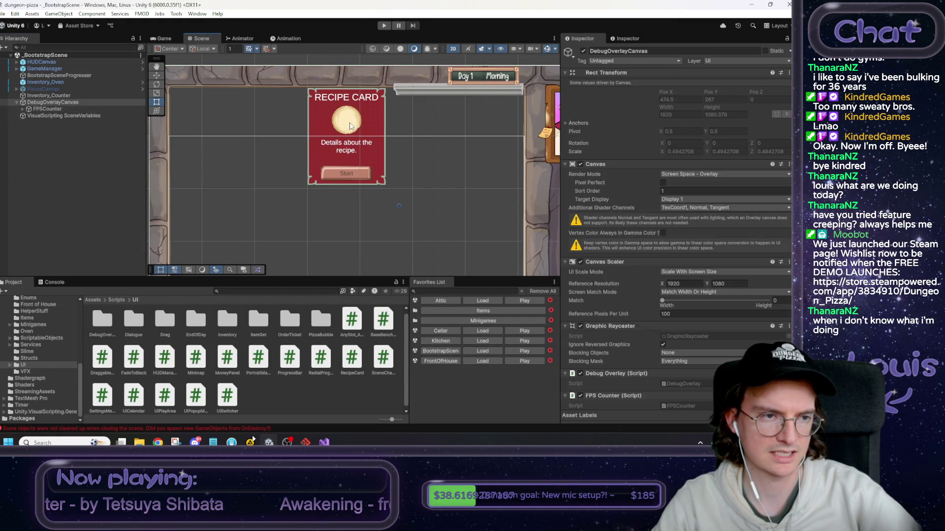
click(351, 126)
click(350, 126)
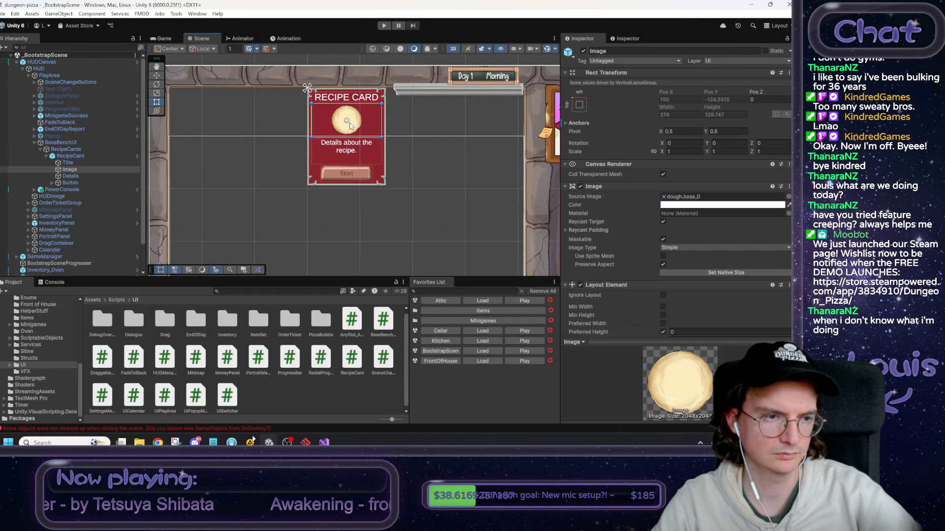
click(66, 156)
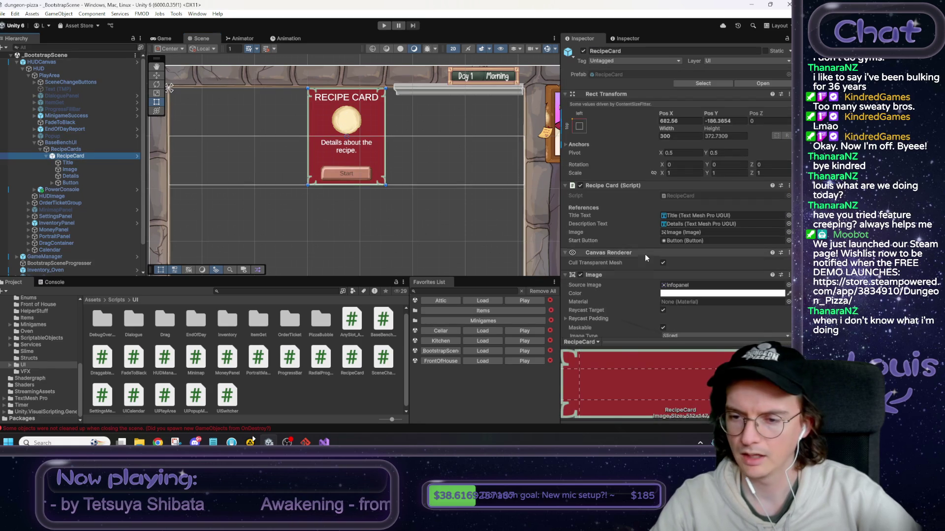
scroll(645, 254, down, 5)
scroll(642, 260, down, 3)
right_click(609, 249)
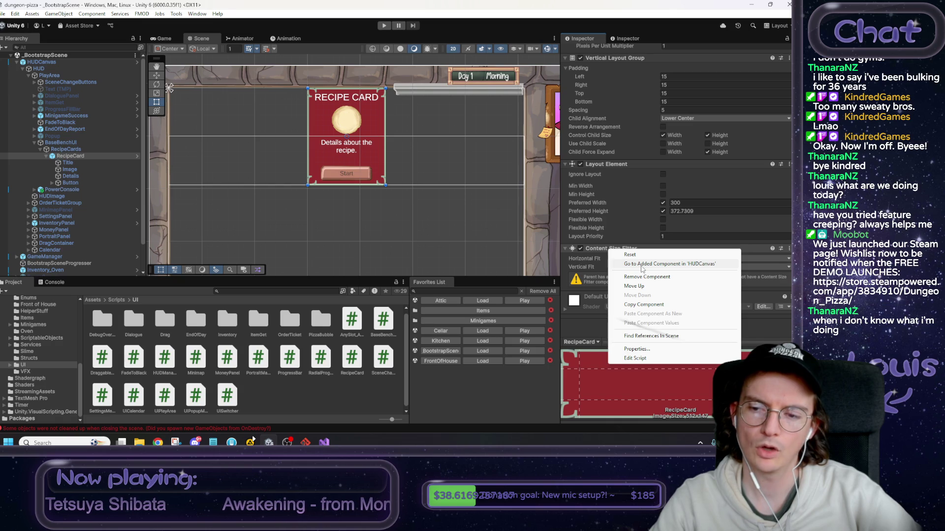
click(615, 263)
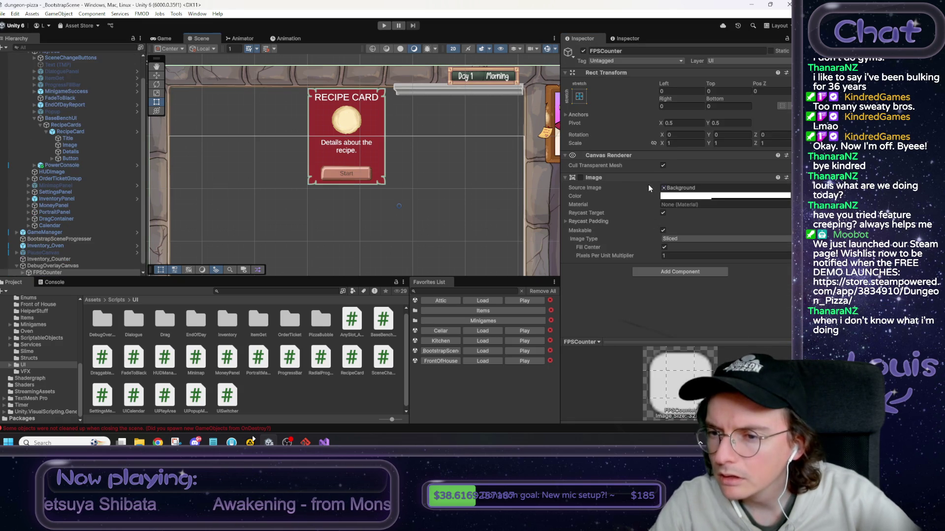
Reselect RecipeCard and open the HUDCanvas prefab from the Layout Element menu.
click(74, 132)
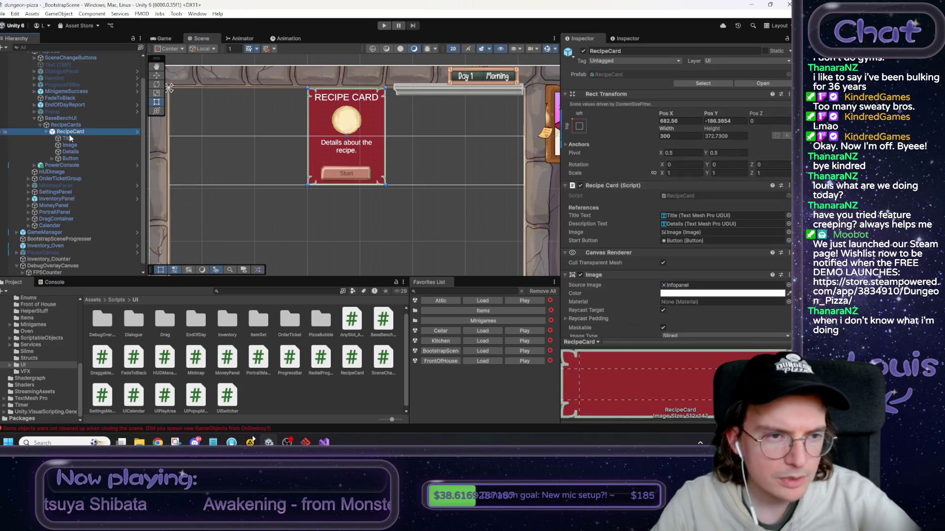
scroll(611, 244, down, 10)
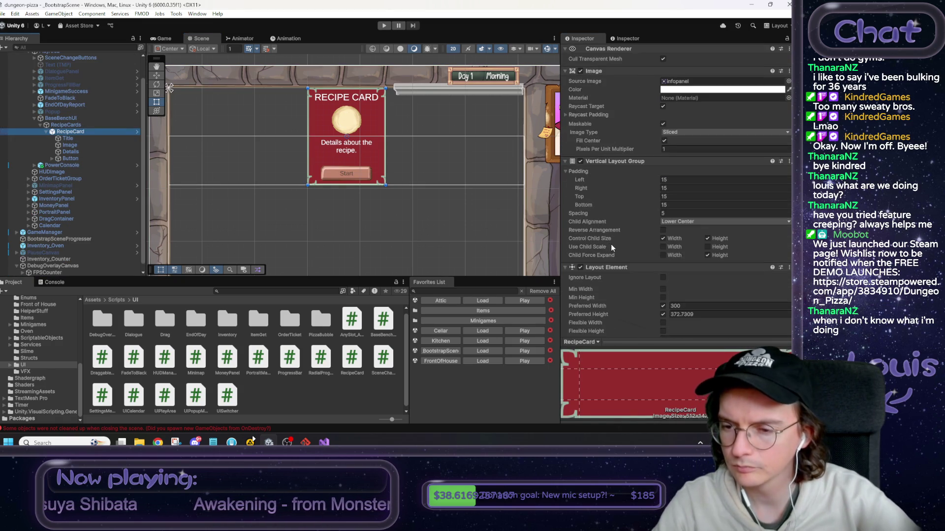
scroll(619, 249, up, 6)
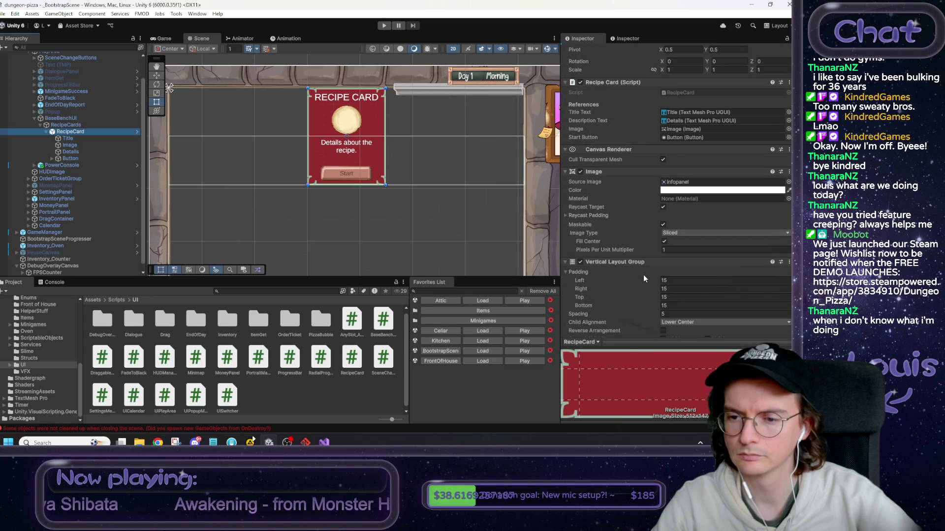
scroll(643, 275, down, 2)
scroll(621, 196, down, 2)
right_click(623, 234)
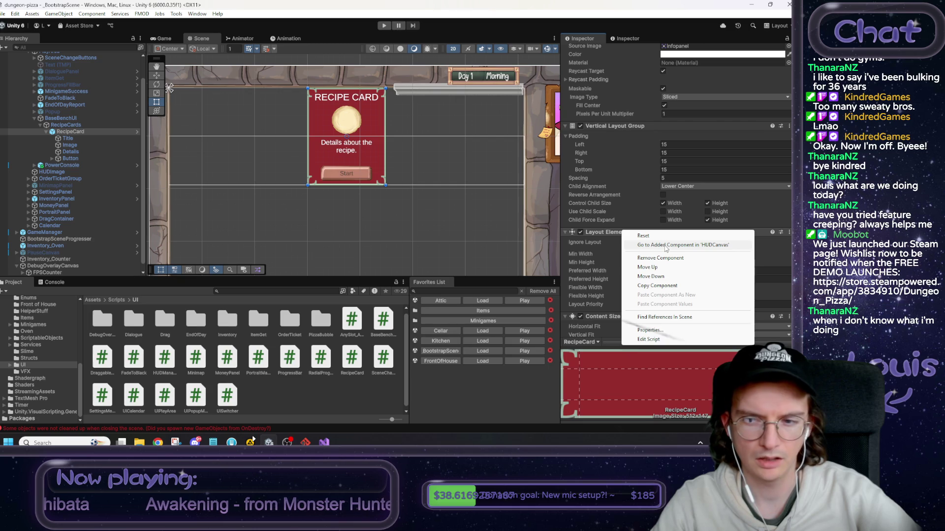
click(665, 246)
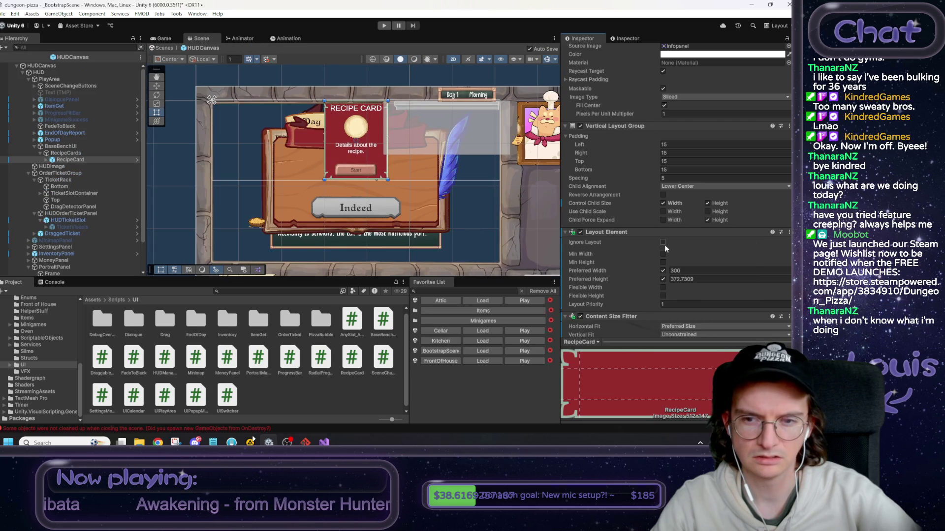
Apply the added Layout Element and Content Size Fitter components to the HUDCanvas prefab.
scroll(663, 244, down, 3)
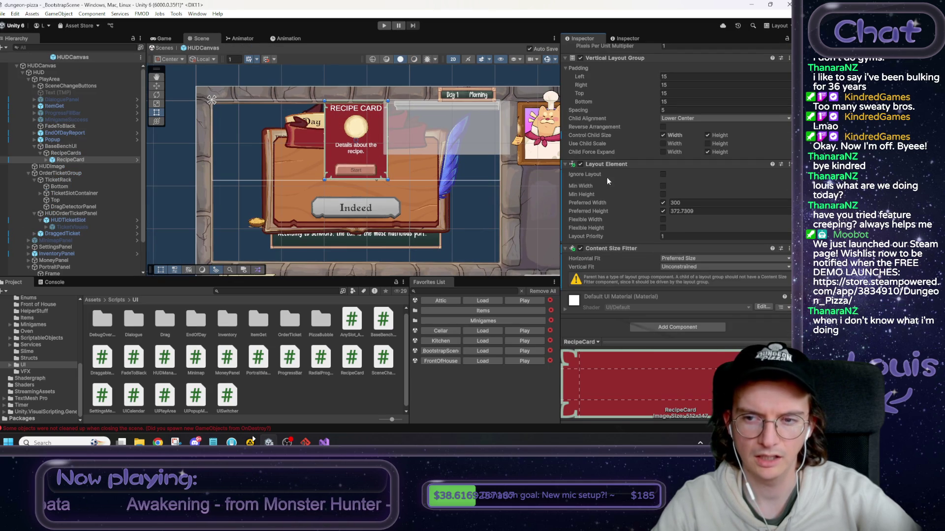
scroll(622, 180, up, 1)
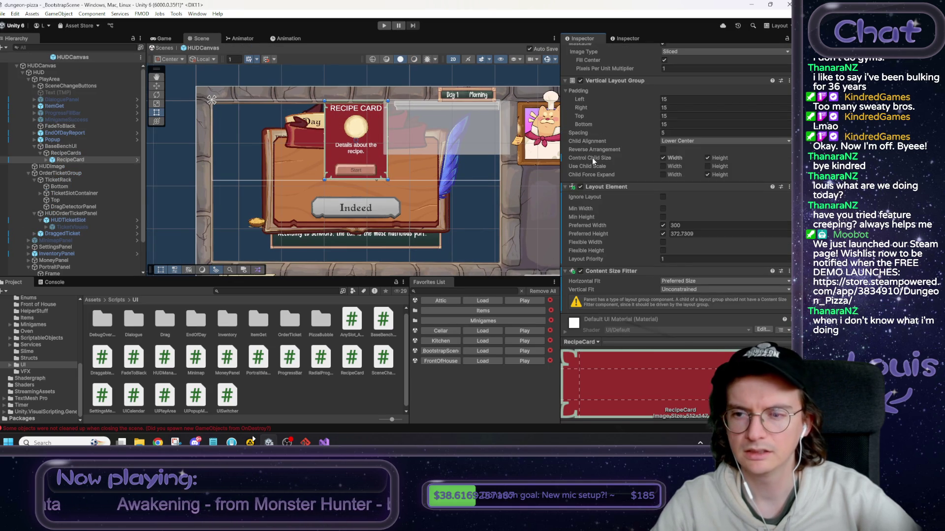
right_click(680, 158)
click(721, 164)
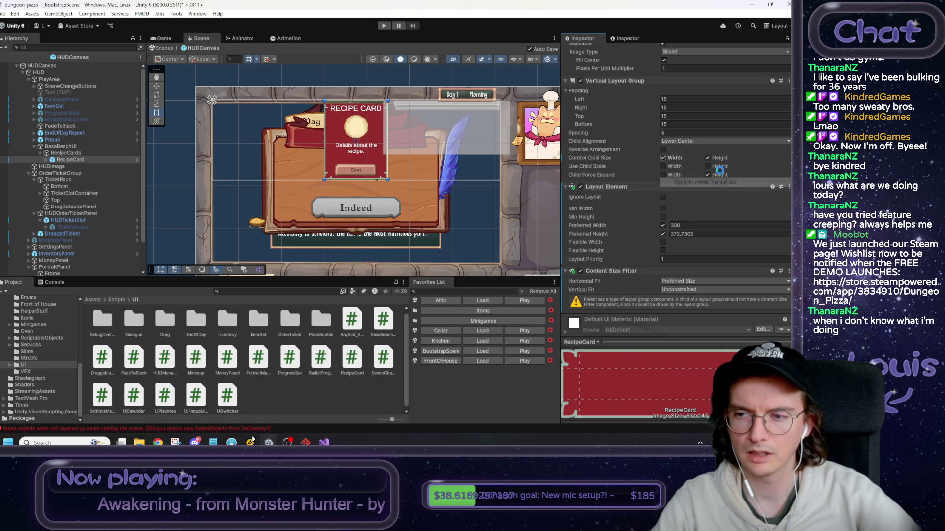
right_click(608, 192)
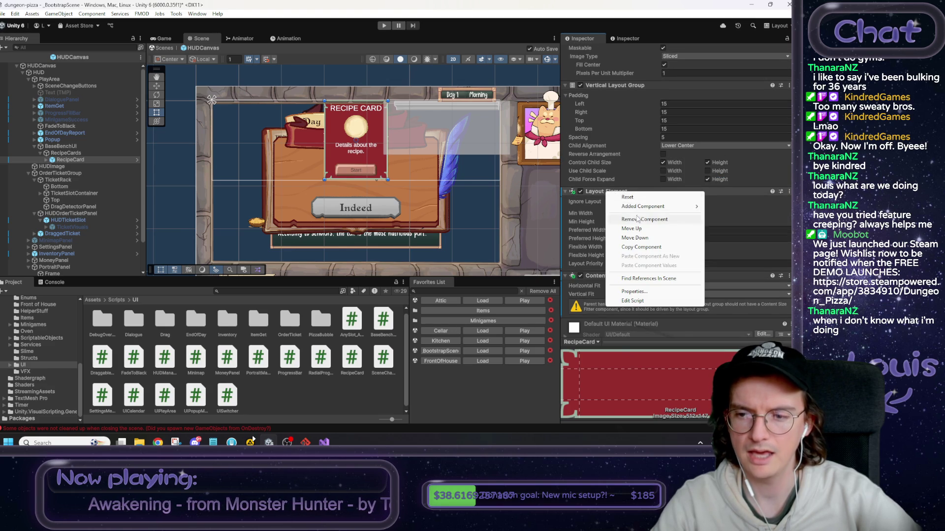
mouse_move(643, 209)
click(584, 207)
right_click(639, 279)
mouse_move(657, 292)
click(585, 291)
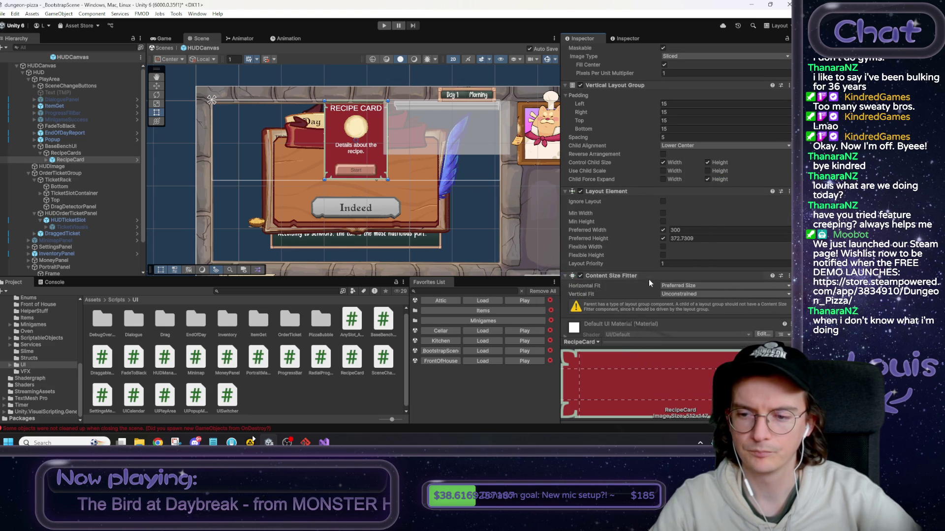
scroll(650, 275, up, 10)
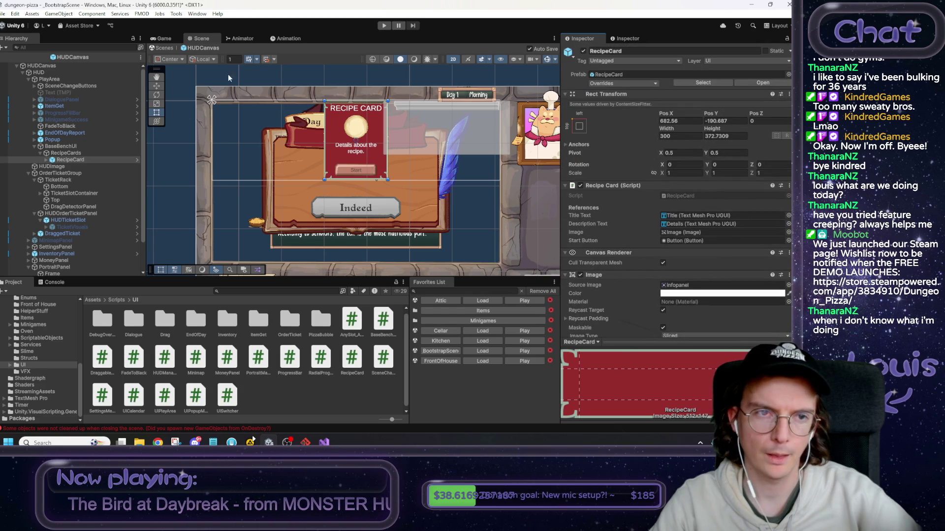
Exit prefab mode, load FrontOfHouse saving the bootstrap scene, and start Play mode.
click(163, 48)
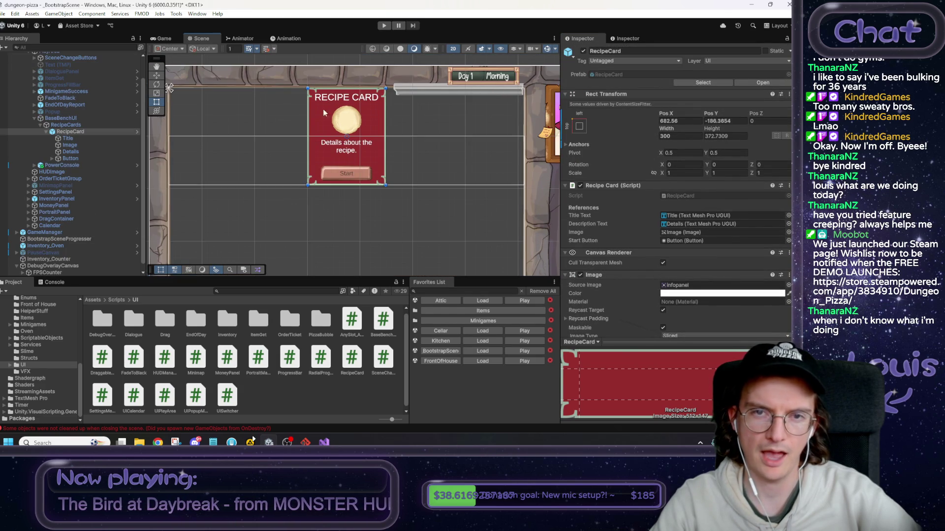
click(482, 361)
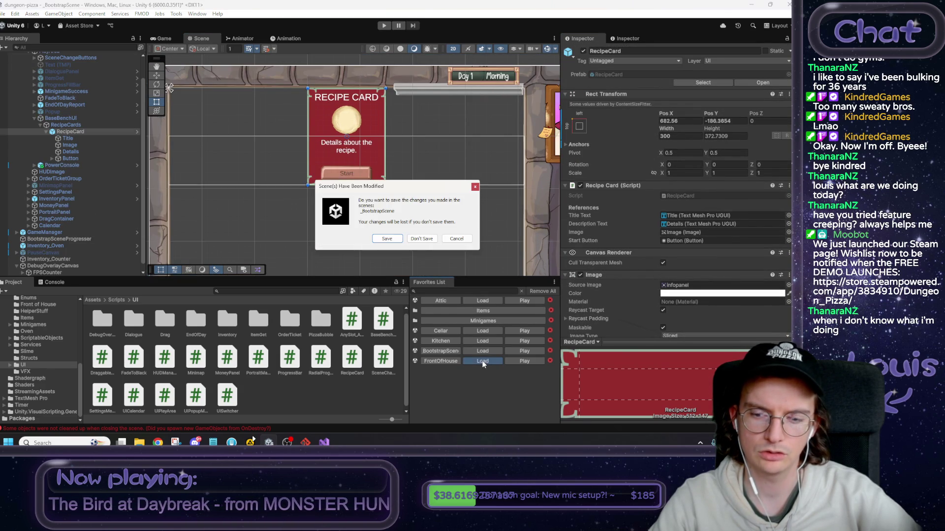
click(387, 239)
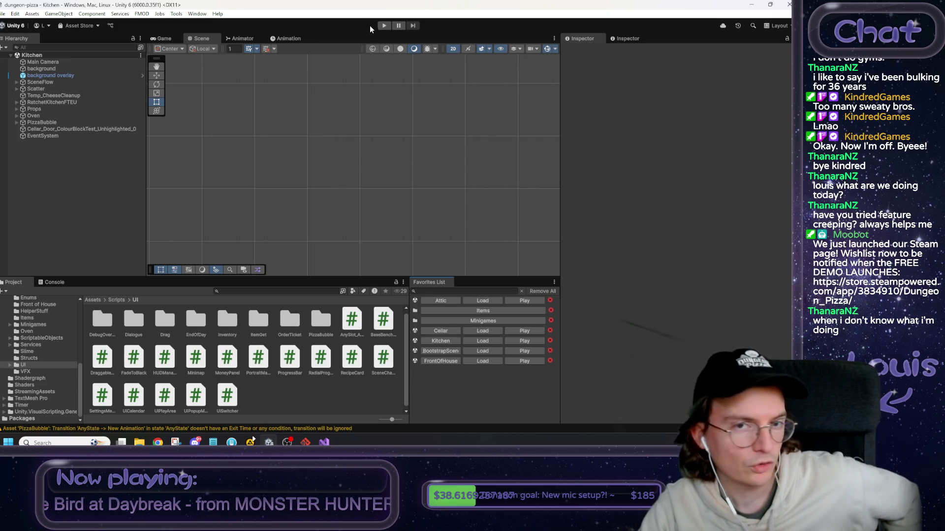
click(383, 25)
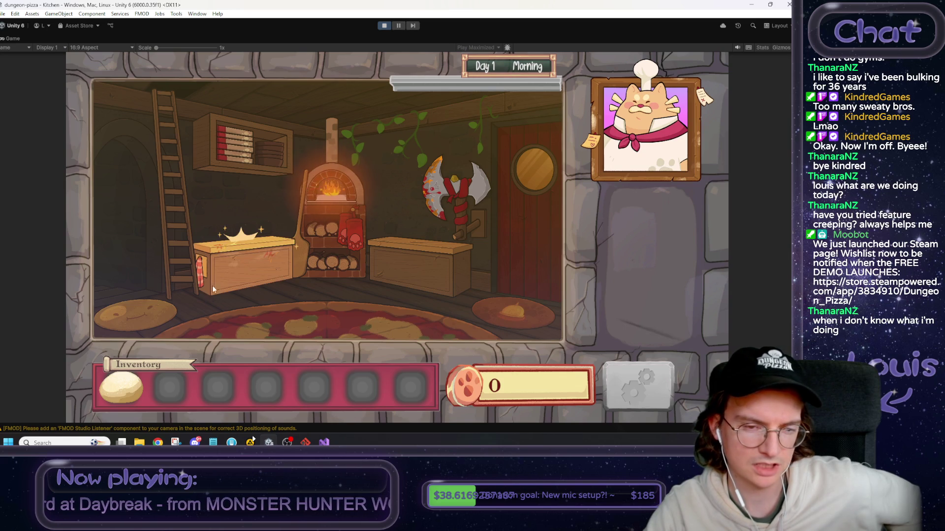
Go to the base bench, drop the dough ball on it, and restore the editor layout.
click(239, 272)
drag(142, 389, 318, 274)
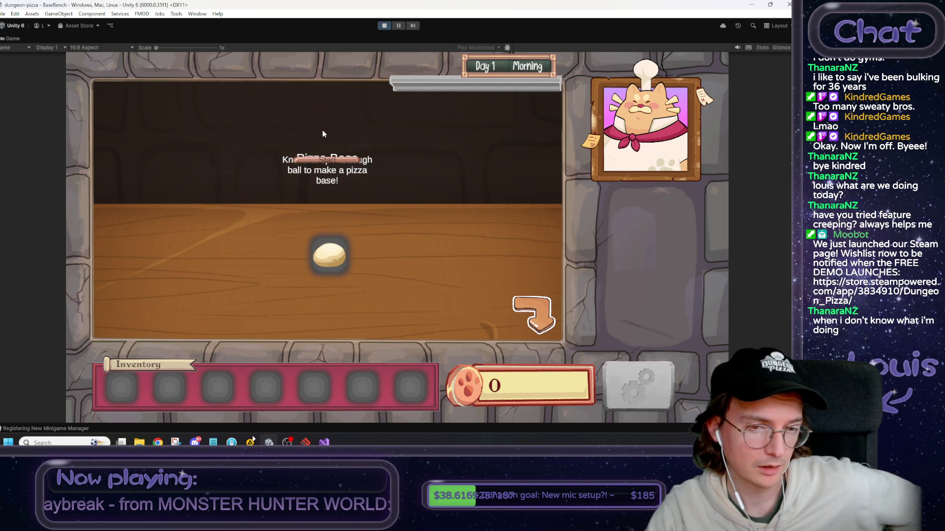
right_click(9, 40)
click(34, 63)
Expand the hierarchy through PlayArea and BaseBenchUI to select RecipeCard(Clone).
click(57, 96)
key(Right)
key(Down)
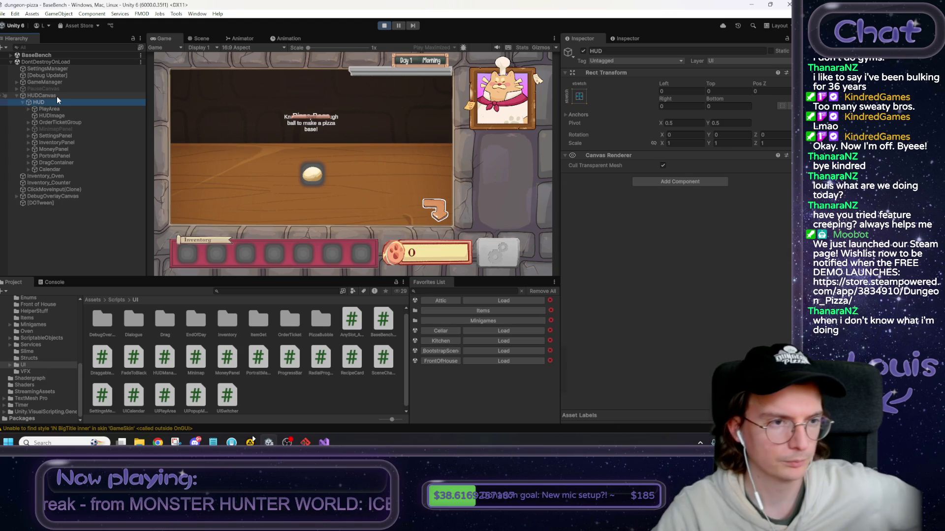
key(Down)
key(Right)
key(Down)
key(Down)
key(Down)
key(Down)
key(Down)
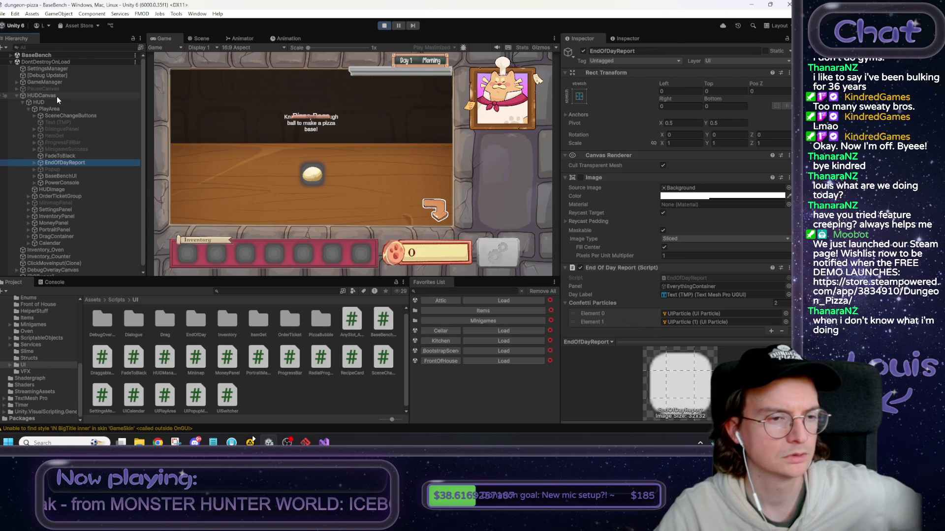
key(Down)
key(Down)
key(Right)
key(Down)
key(Right)
key(Down)
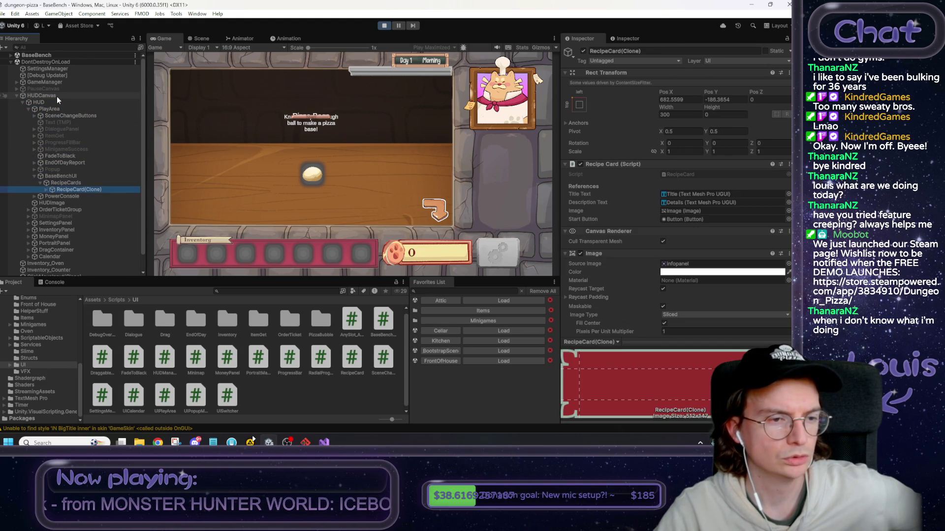
Try the card's Vertical Fit at Min Size, then revert it to Unconstrained.
scroll(610, 249, down, 5)
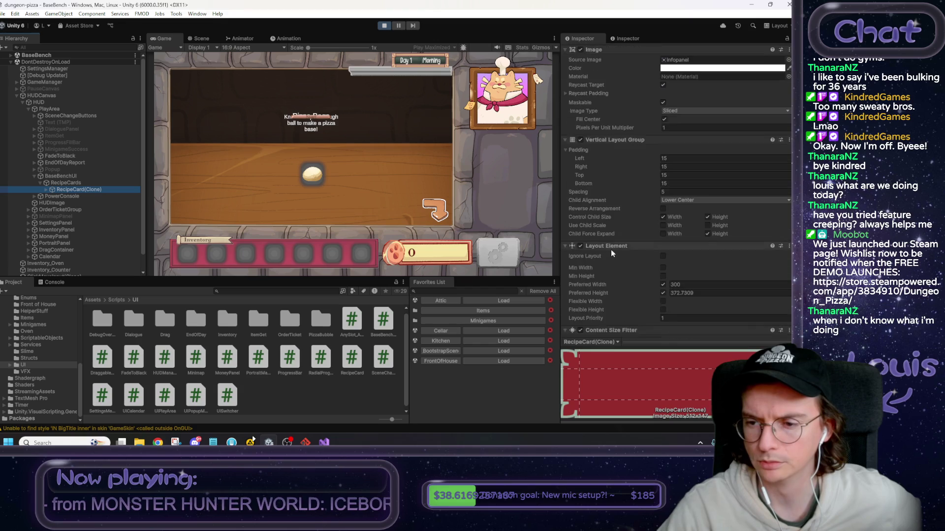
scroll(612, 253, down, 3)
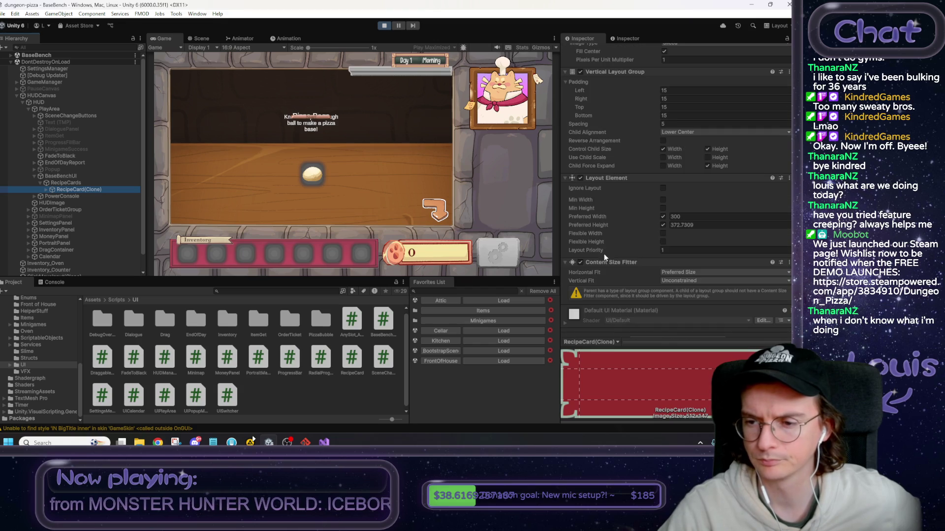
click(673, 283)
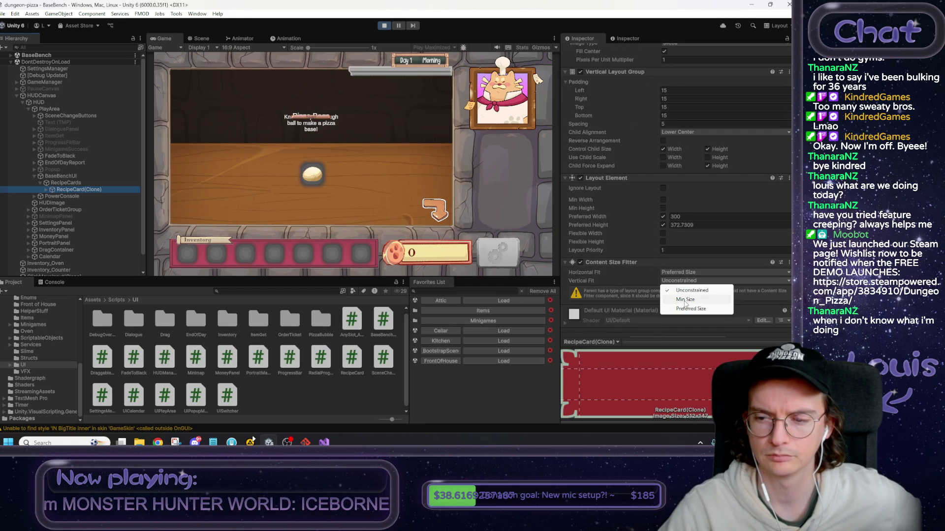
click(685, 300)
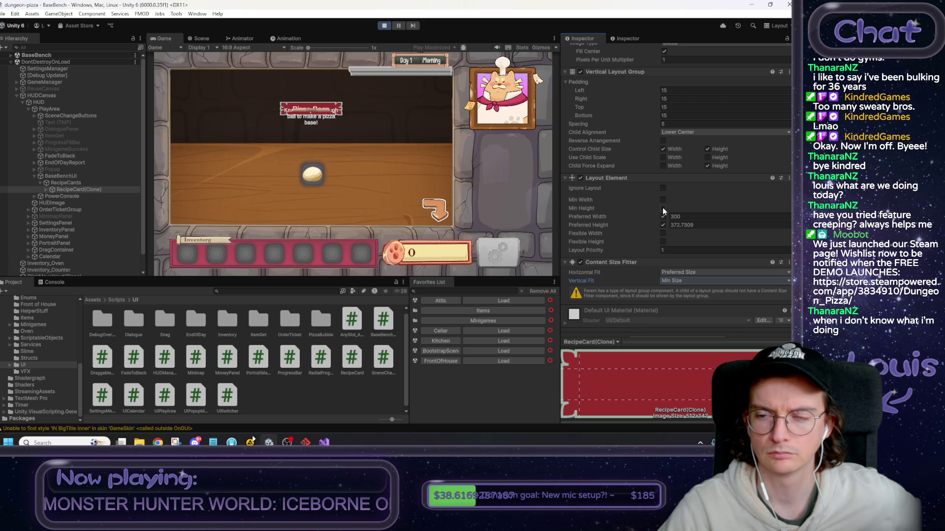
click(684, 280)
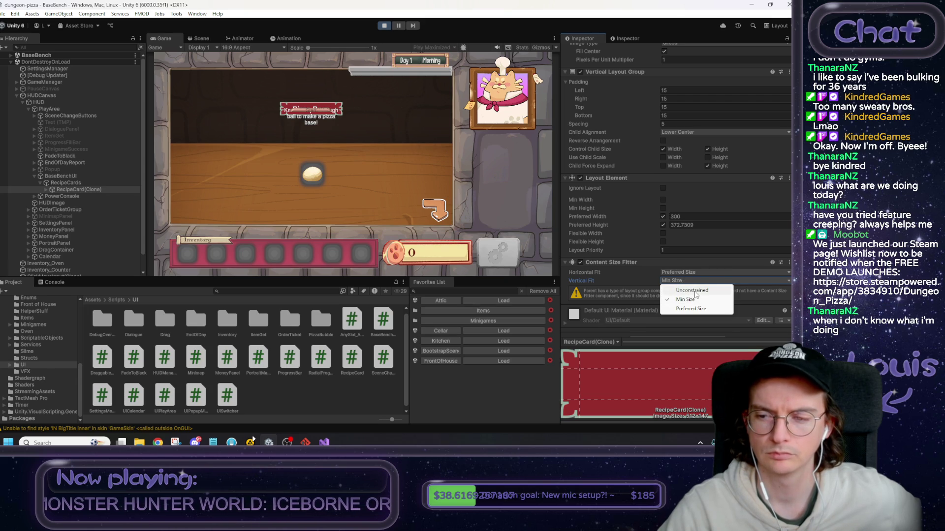
click(695, 291)
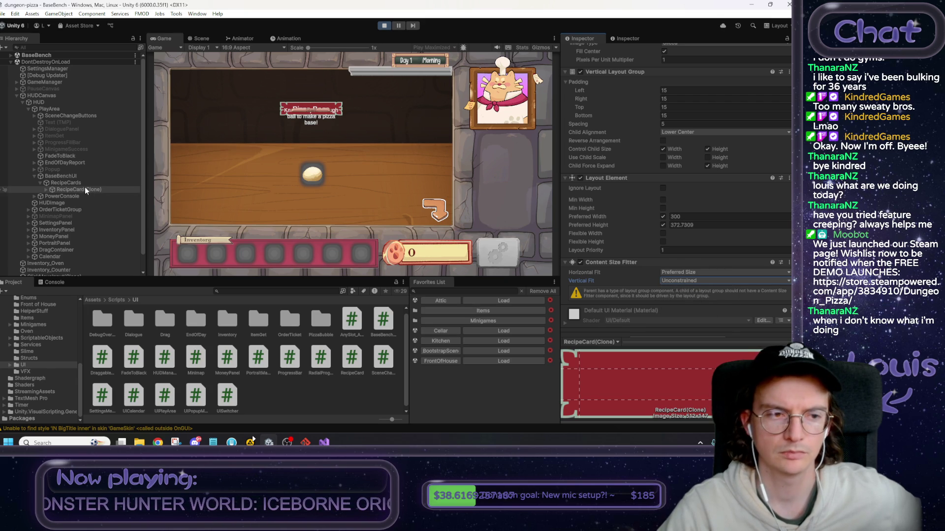
Make RecipeCards control child height, duplicate the card, and reselect the container.
click(79, 182)
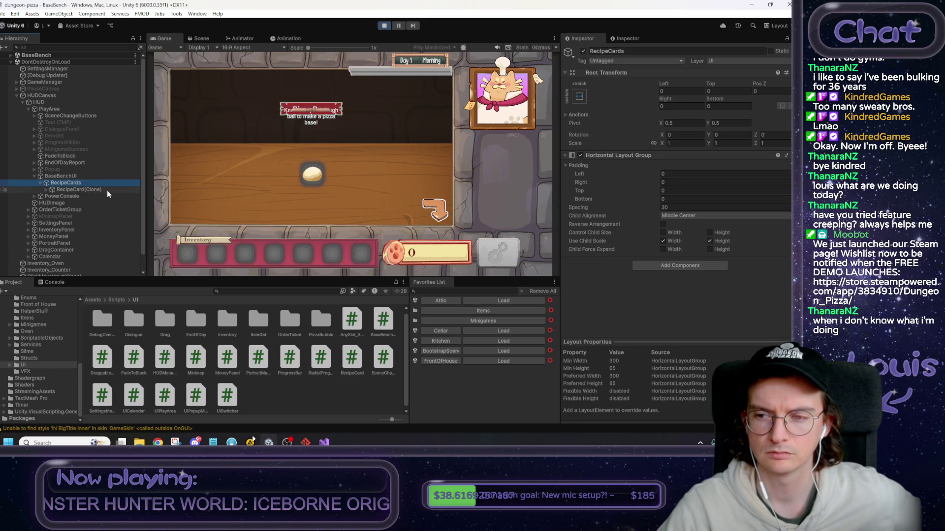
click(709, 233)
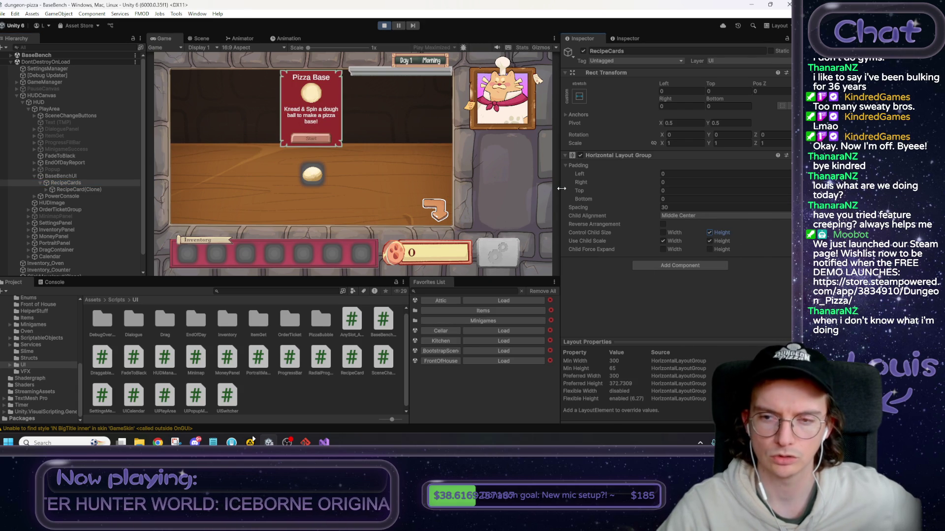
click(74, 190)
key(ctrl+d)
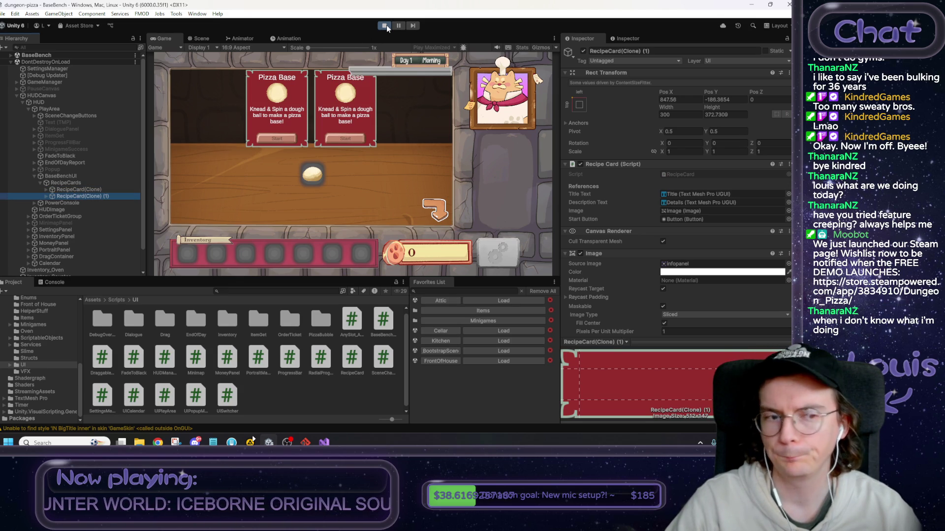
click(77, 183)
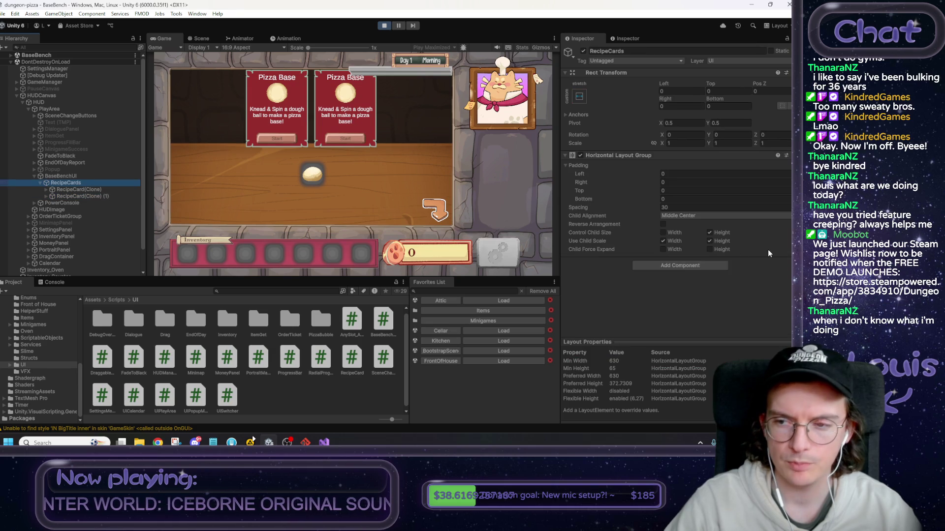
Stop the game, load BootstrapScene, and select the recipe card in the scene.
click(474, 341)
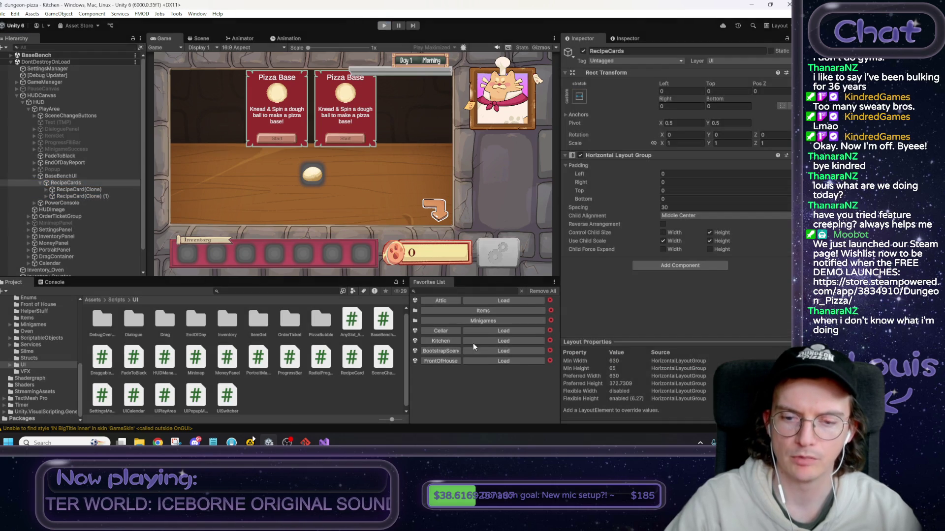
click(482, 351)
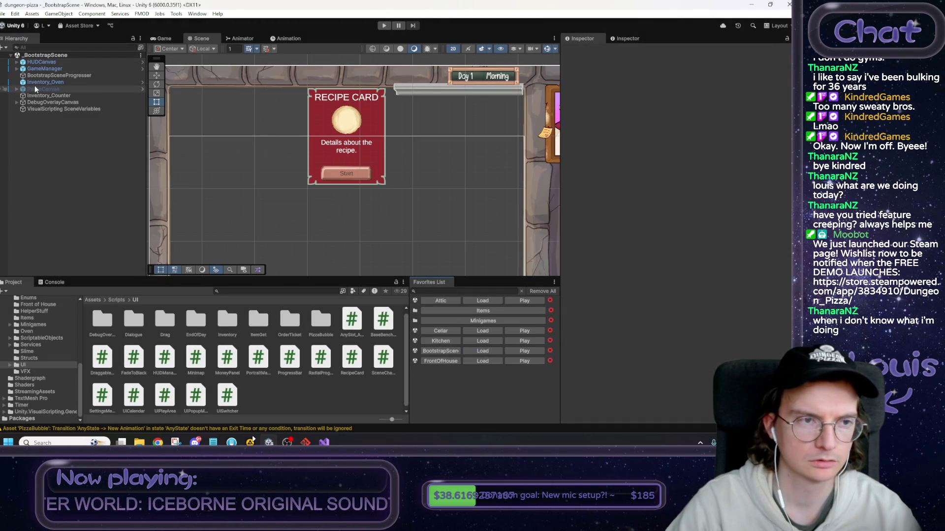
click(335, 123)
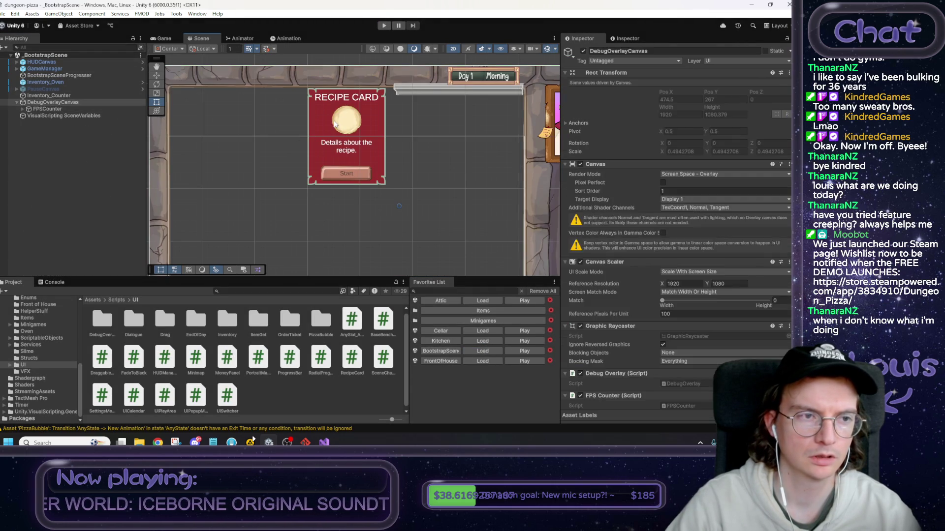
click(335, 123)
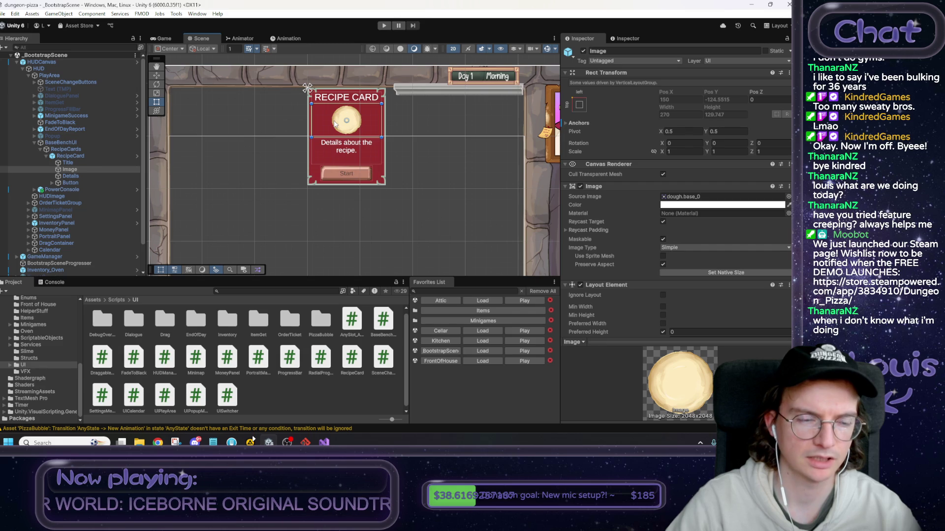
Tick Control Child Size Height on RecipeCards and apply it to the HUDCanvas prefab.
click(75, 149)
click(710, 233)
right_click(711, 232)
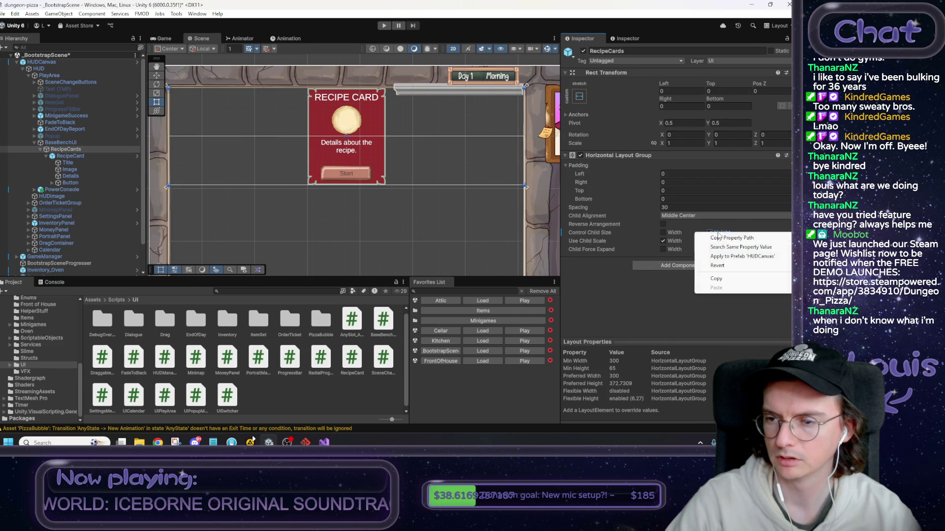
click(737, 256)
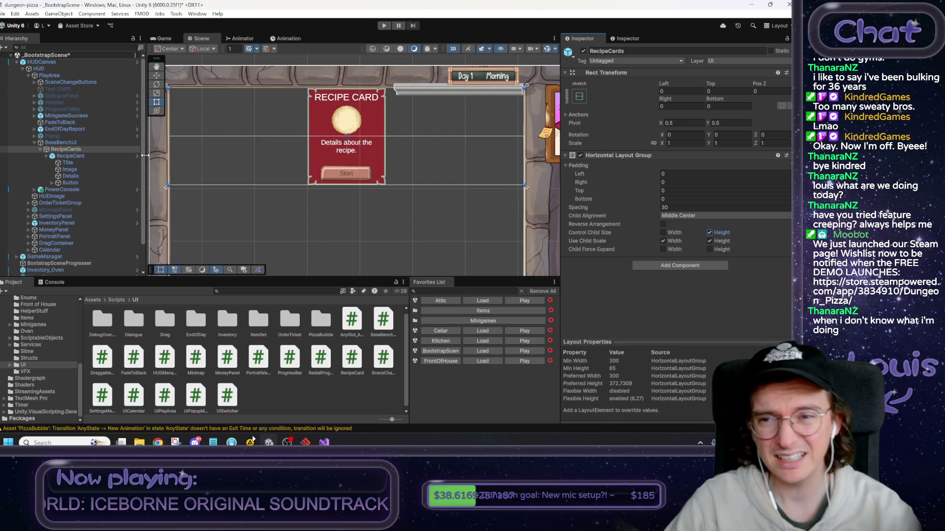
Set the RecipeCards Rect Transform Top offset to 0.
click(92, 143)
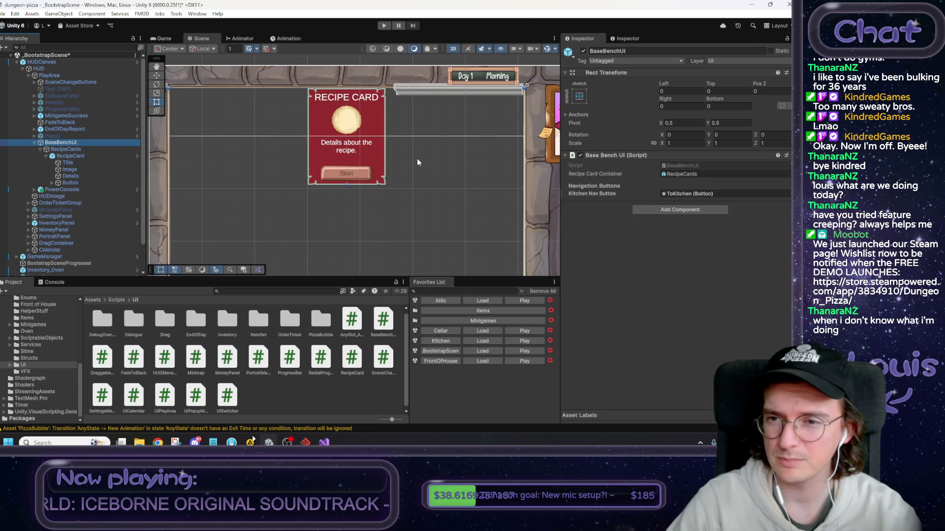
click(107, 149)
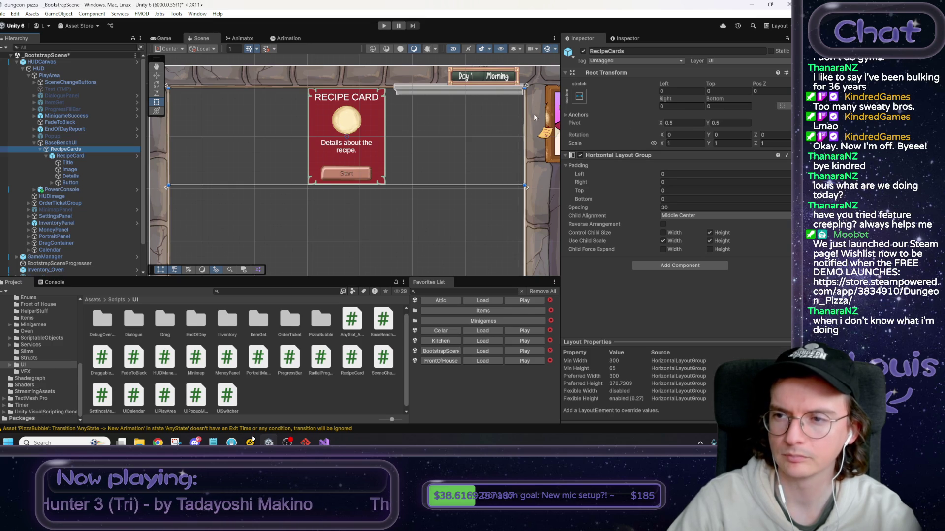
drag(528, 89, 534, 95)
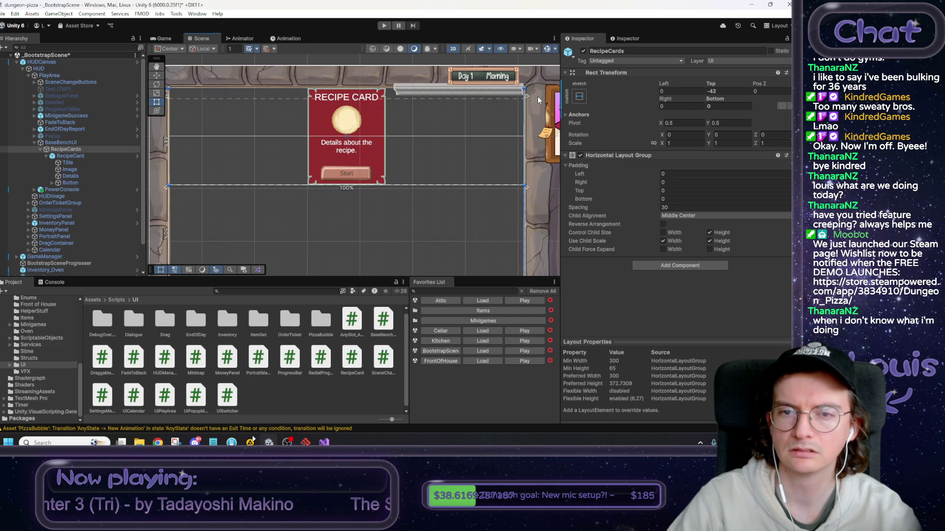
click(731, 92)
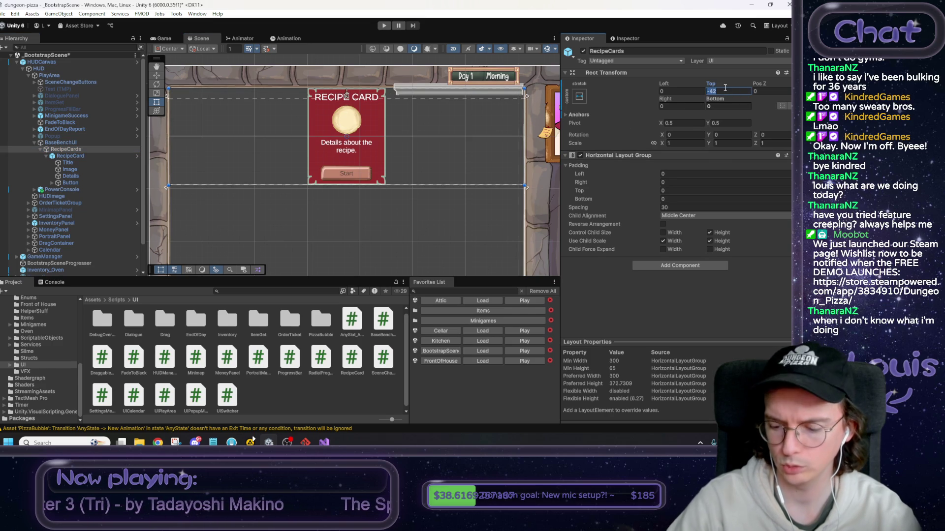
text(0)
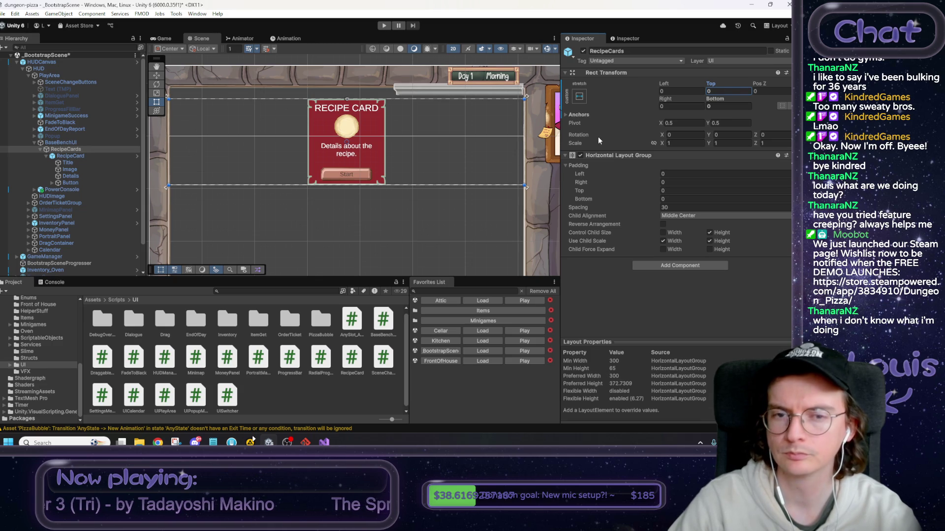
Try changing the RecipeCard's preferred width, undo it, and select FPSCounter.
click(79, 157)
scroll(655, 300, down, 5)
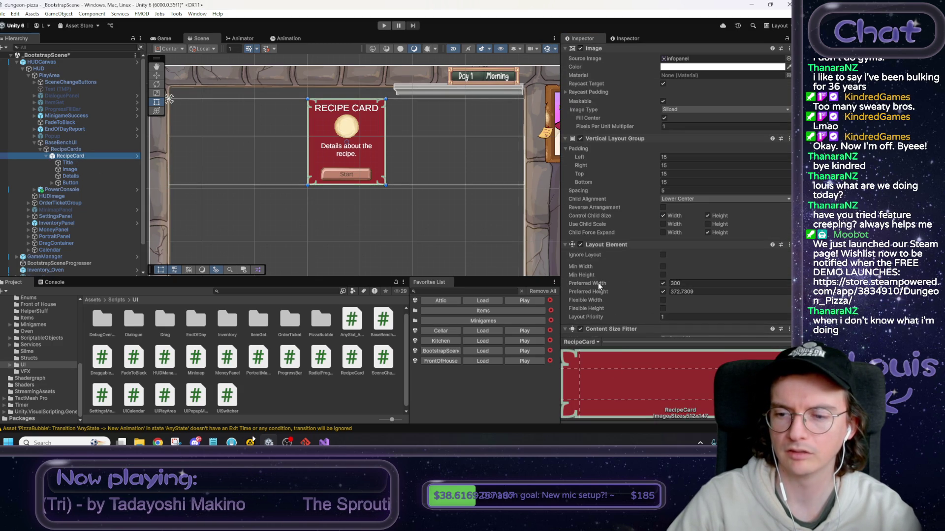
mouse_move(666, 281)
mouse_down()
mouse_move(394, 282)
mouse_move(378, 272)
mouse_up()
key(ctrl+z)
click(398, 220)
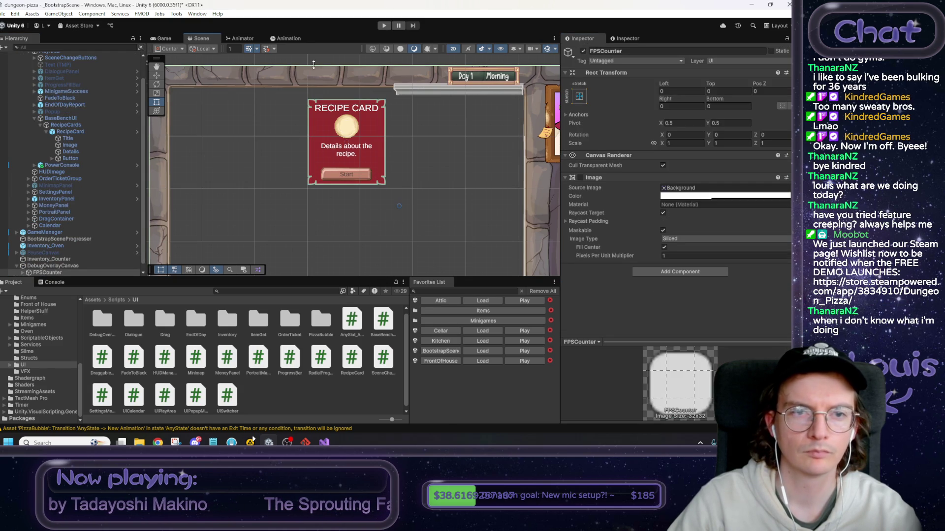
Load the Kitchen scene, saving changes, and start Play mode.
click(483, 341)
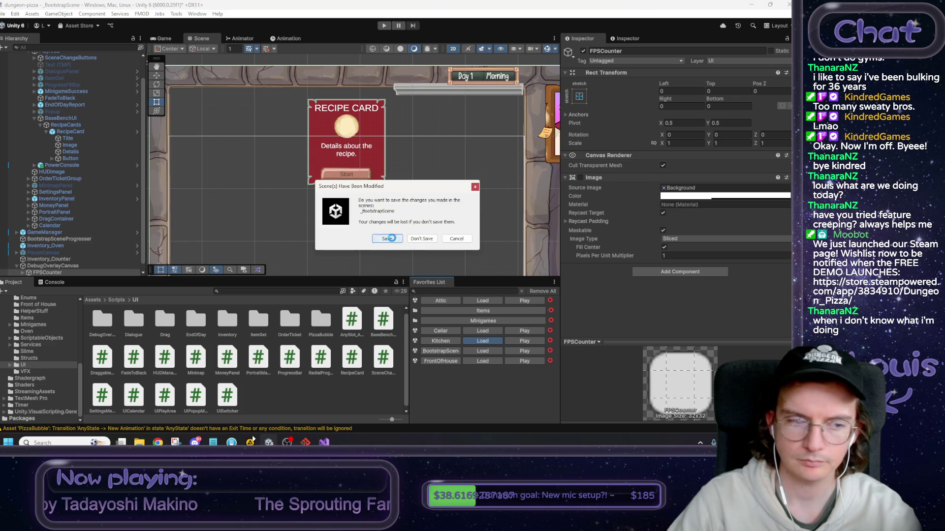
click(394, 240)
click(382, 25)
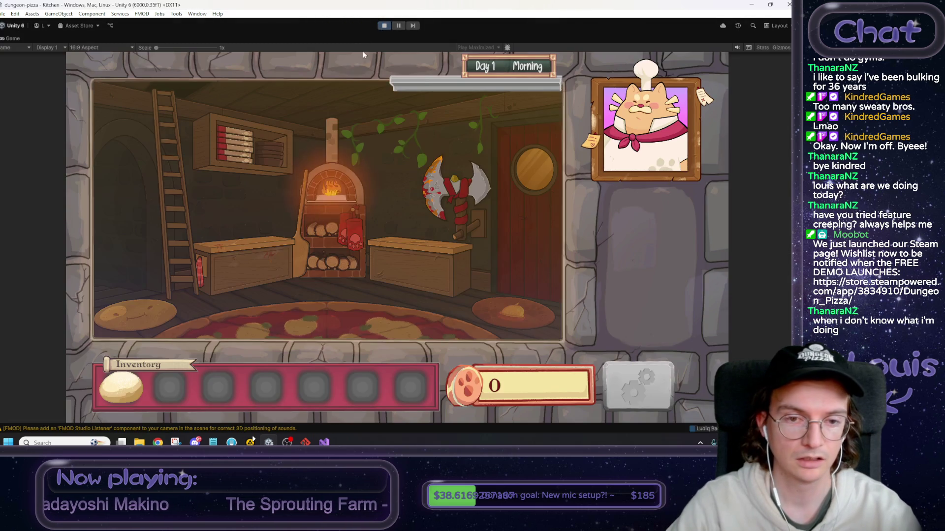
Drop the dough on the base bench, start the Pizza Base recipe, then stop playing.
click(279, 277)
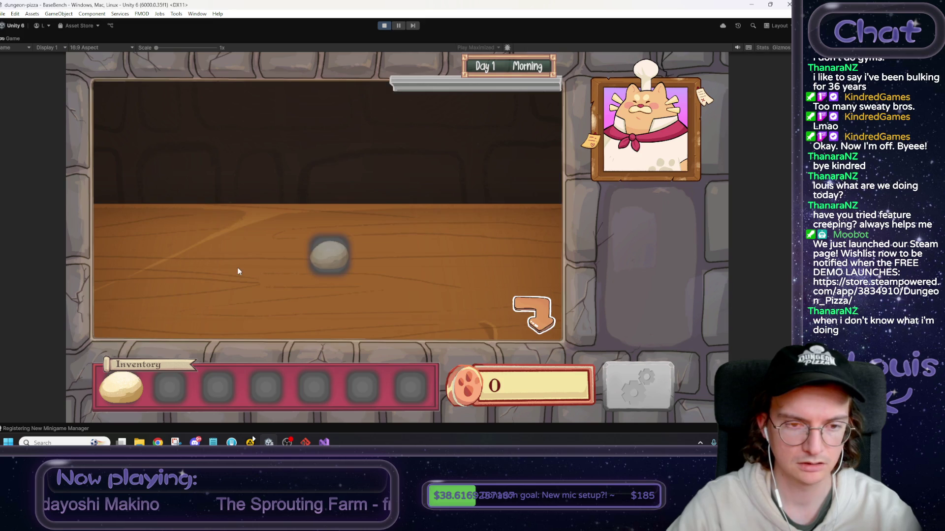
drag(121, 388, 329, 253)
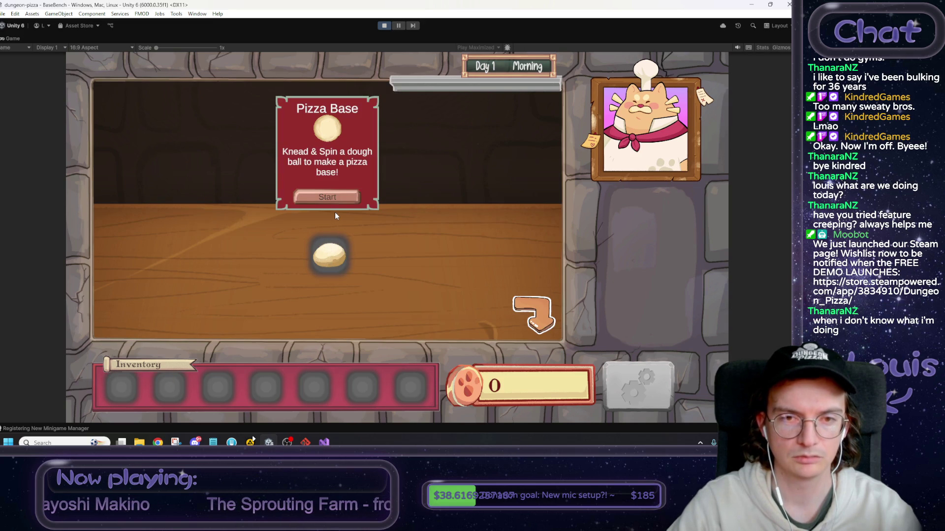
click(330, 194)
key(ctrl+p)
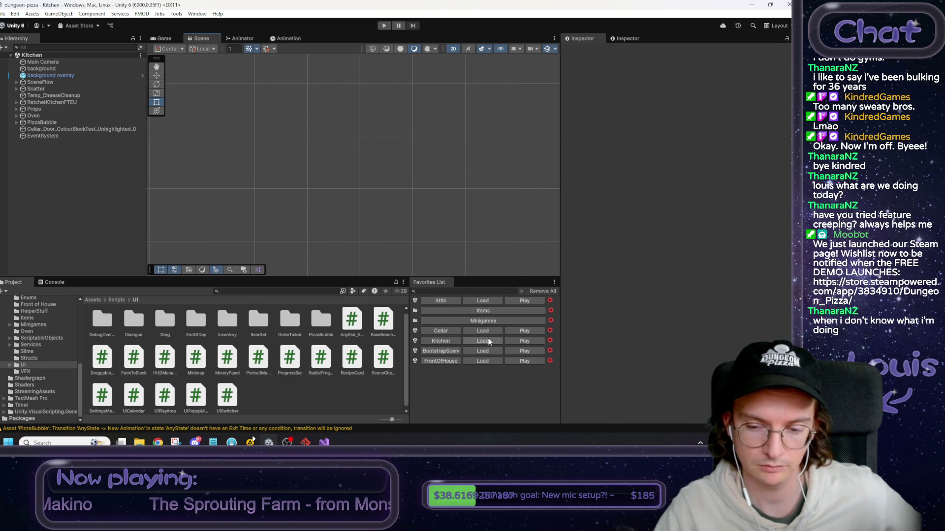
scroll(370, 223, down, 5)
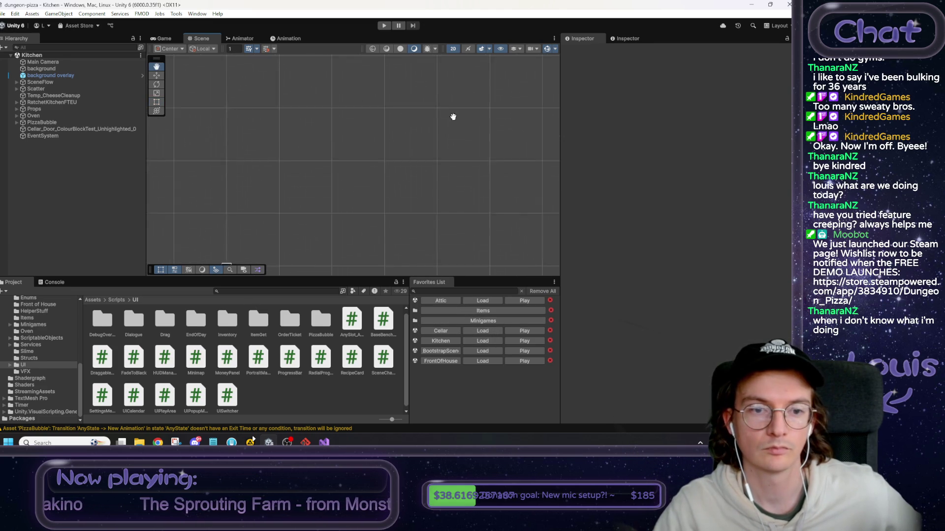
scroll(270, 193, up, 2)
scroll(201, 224, up, 5)
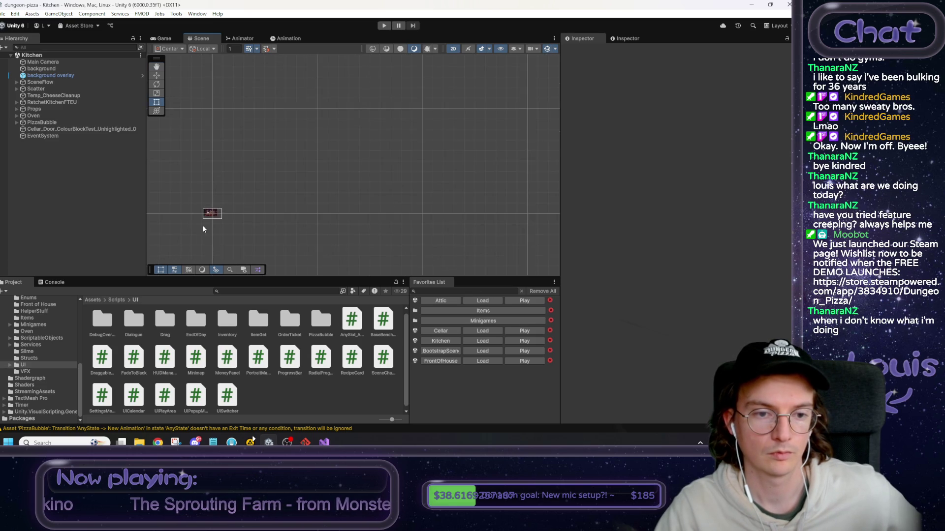
scroll(206, 223, up, 3)
mouse_move(224, 222)
mouse_down()
mouse_move(243, 147)
mouse_move(348, 238)
mouse_up()
scroll(346, 237, up, 2)
scroll(335, 207, up, 2)
mouse_move(333, 196)
mouse_down()
mouse_move(402, 265)
mouse_move(377, 220)
mouse_up()
scroll(400, 263, down, 3)
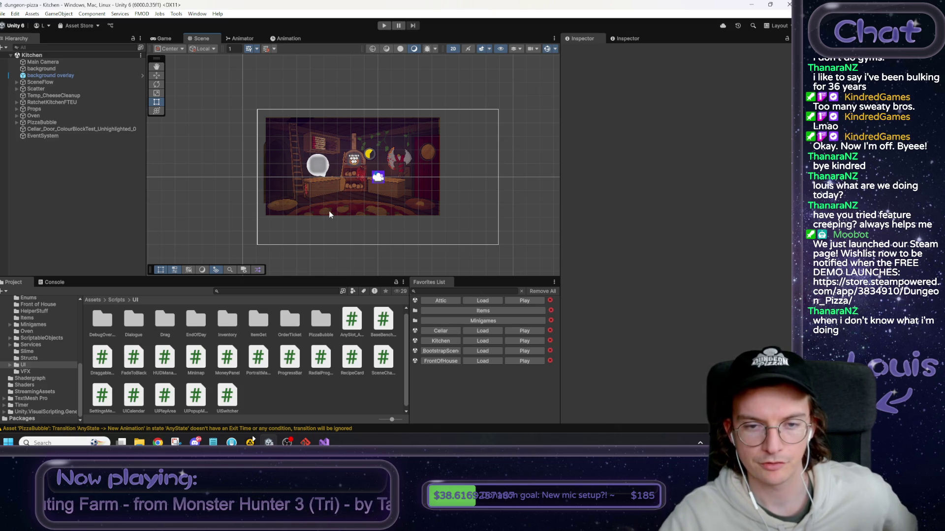
scroll(320, 218, up, 3)
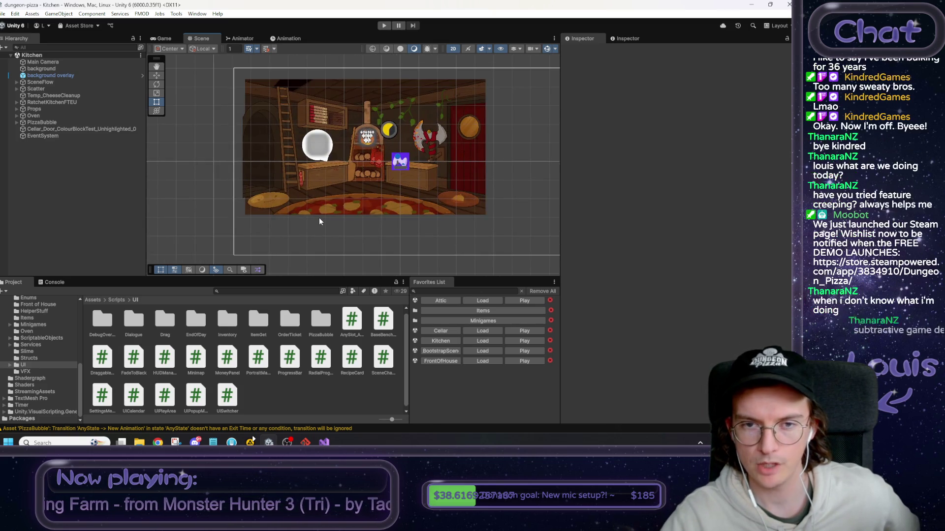
scroll(330, 227, down, 1)
drag(321, 223, 290, 224)
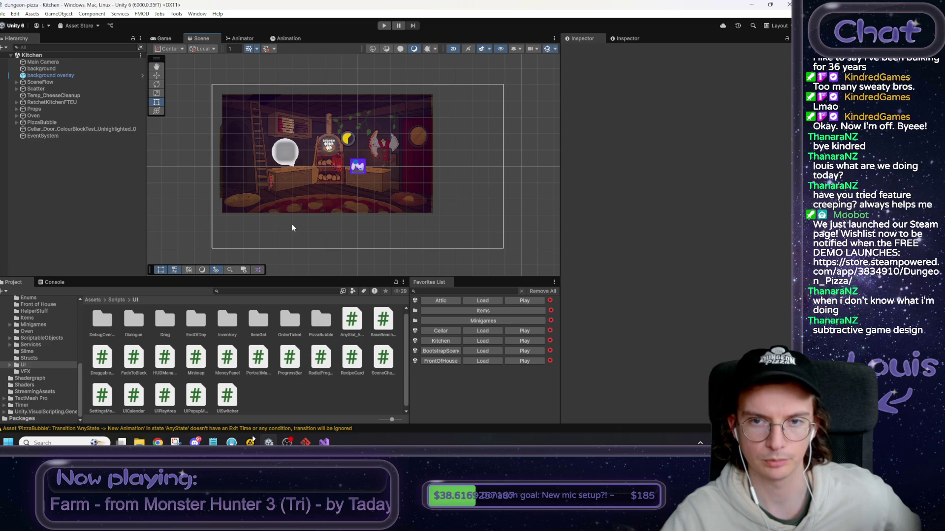
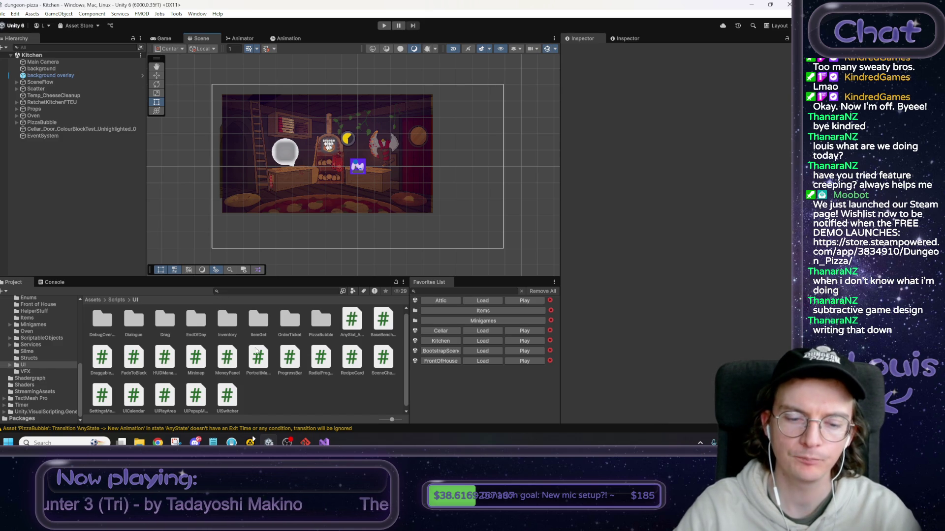
In Visual Studio, follow LoadRecipe's references to its call in BaseBenchUI.cs line 38.
click(324, 443)
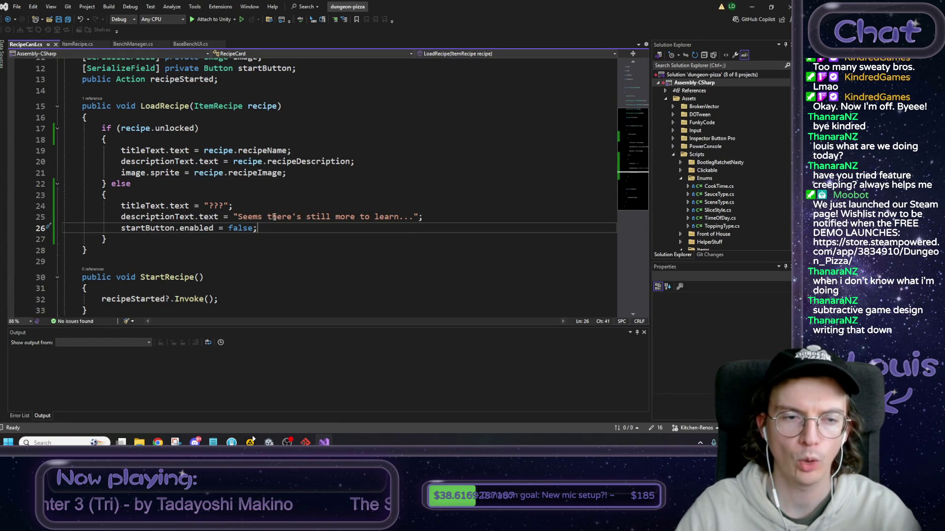
click(175, 106)
click(92, 98)
click(144, 78)
double_click(144, 78)
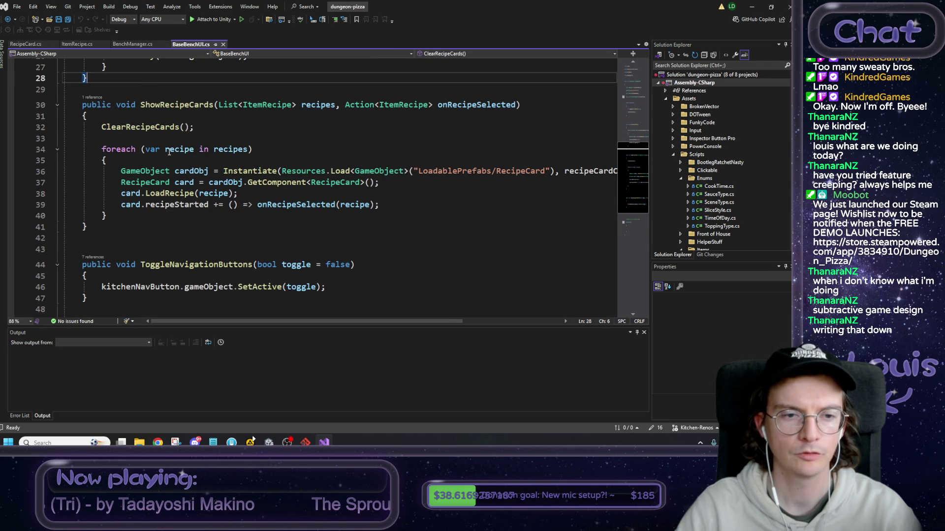
Inspect the recipes variable on line 34 and the recipes parameter on line 30.
click(233, 149)
double_click(234, 149)
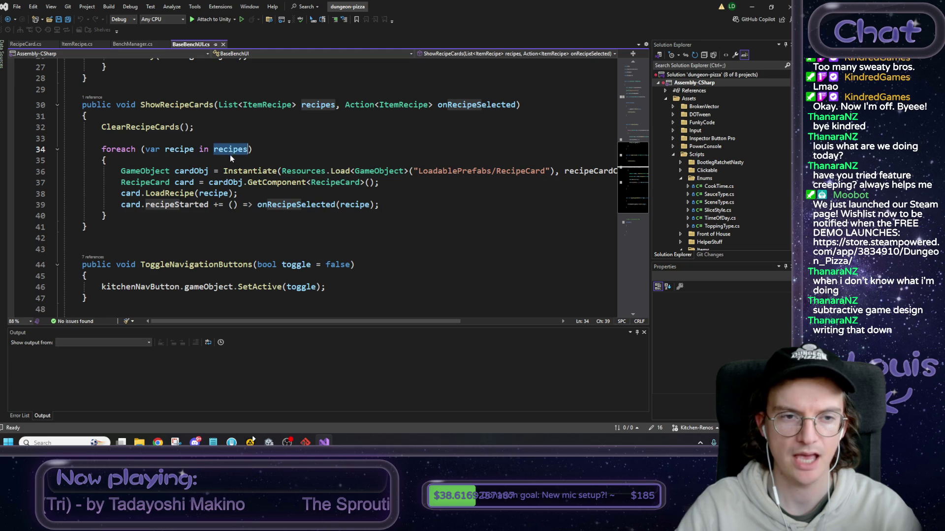
scroll(315, 144, up, 1)
double_click(315, 139)
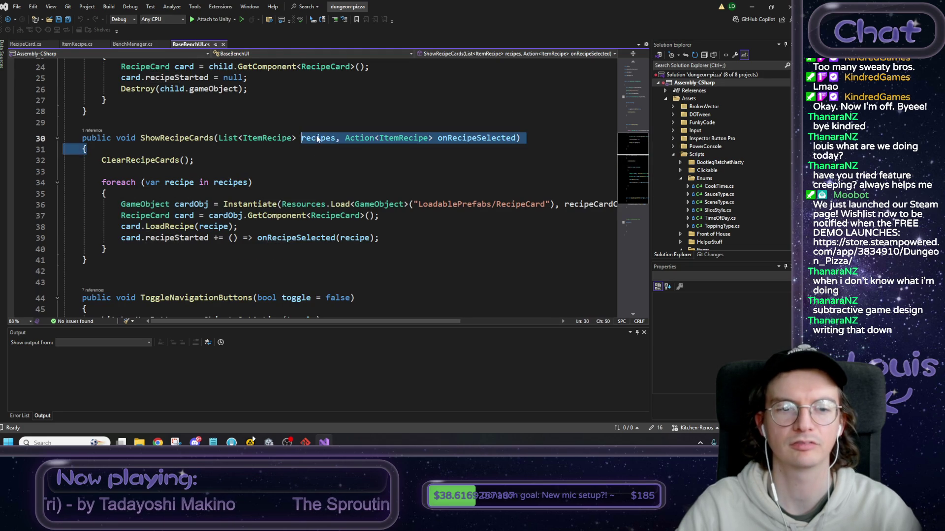
scroll(310, 148, up, 3)
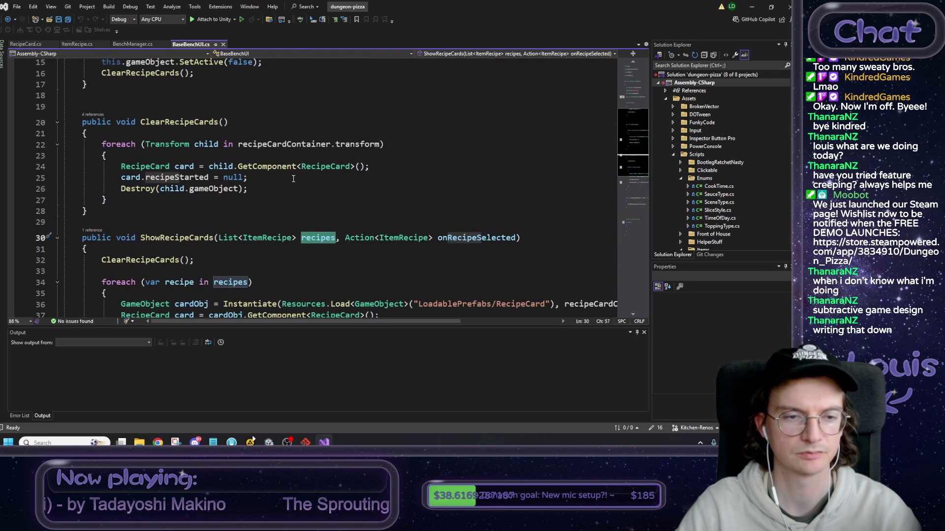
scroll(293, 179, up, 3)
scroll(295, 209, up, 2)
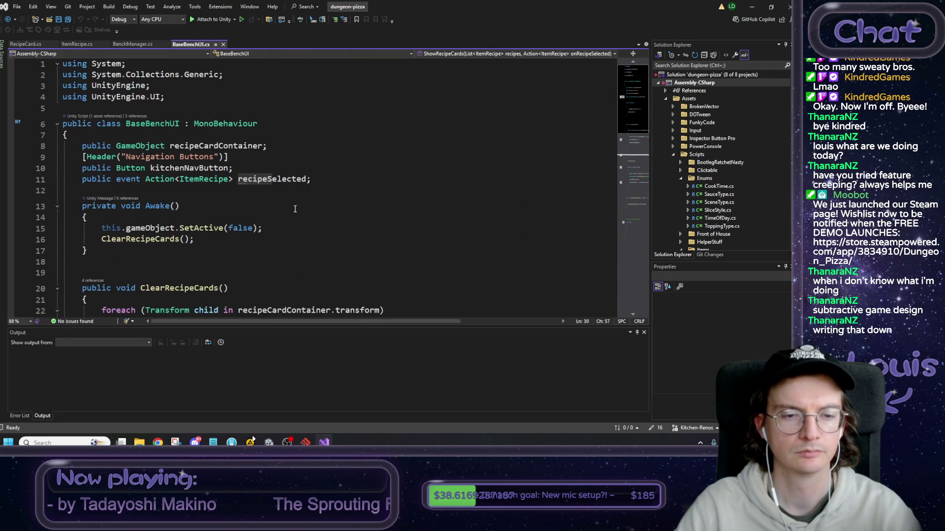
scroll(297, 210, down, 4)
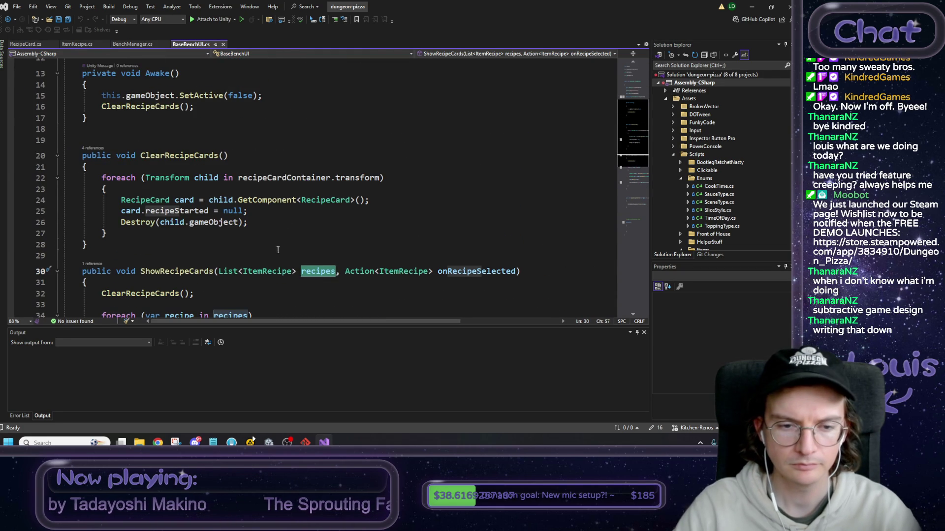
Follow ShowRecipeCards to BenchManager.cs line 129 and examine the item.data reference.
click(93, 265)
double_click(134, 242)
click(274, 214)
click(210, 193)
click(228, 193)
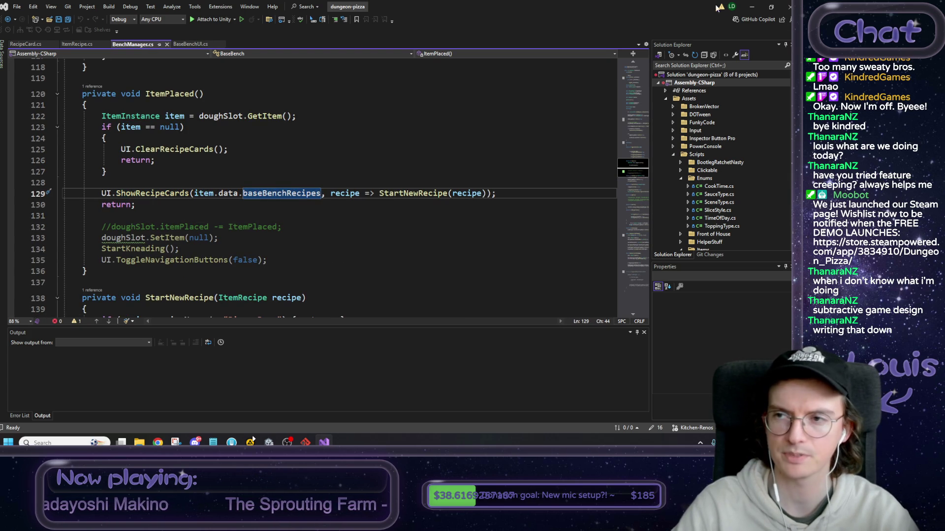
click(754, 7)
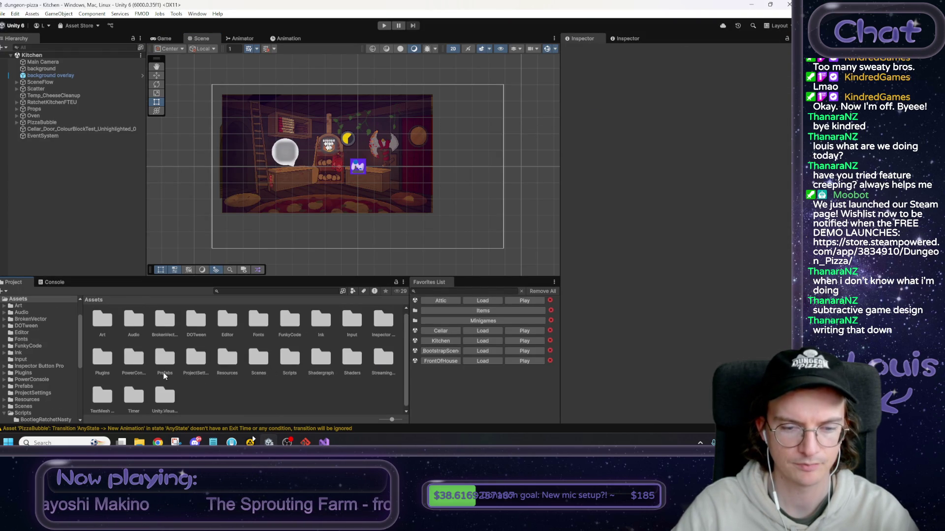
Add Breadsticks as Element 1 of the Dough item's Base Bench Recipes, then enter Play mode.
double_click(229, 361)
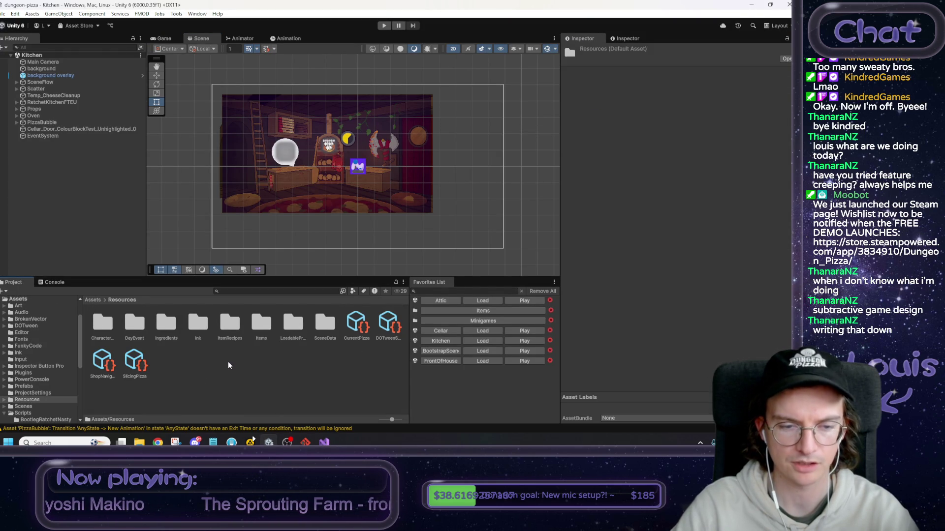
double_click(261, 329)
click(291, 326)
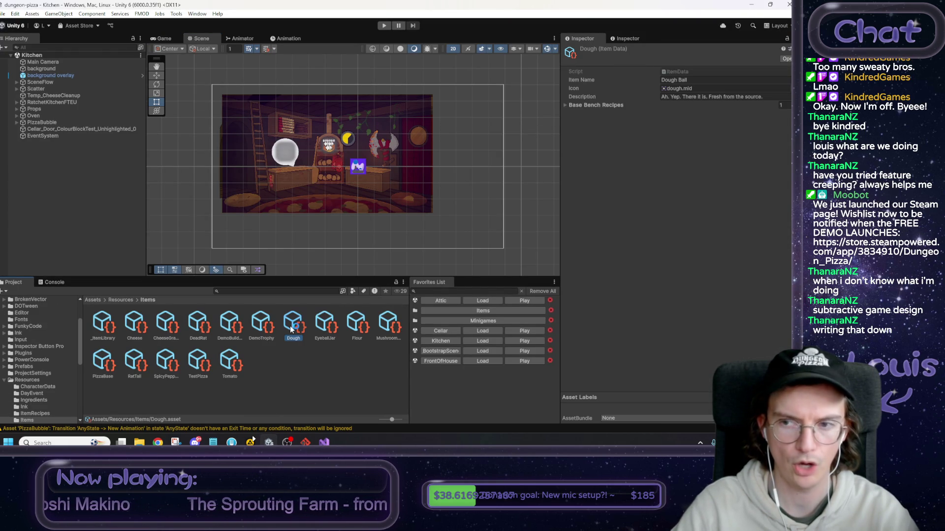
click(566, 106)
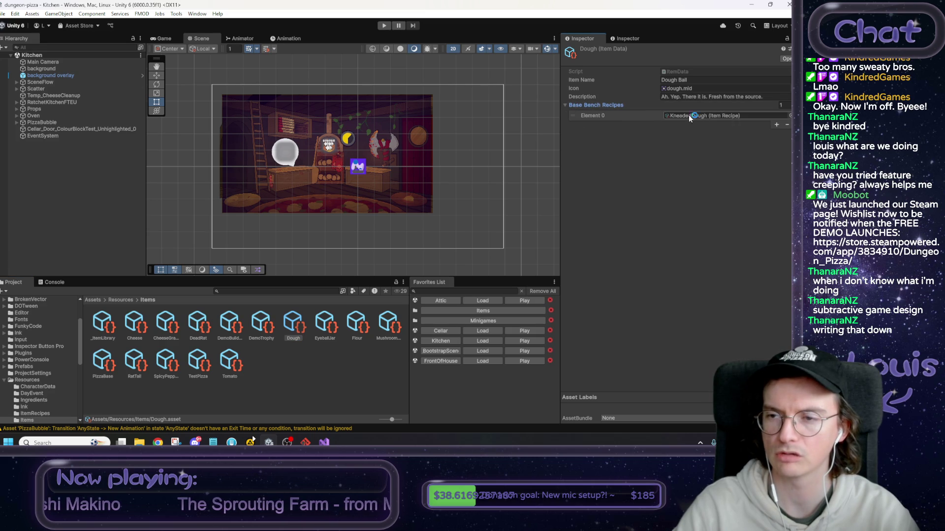
click(776, 133)
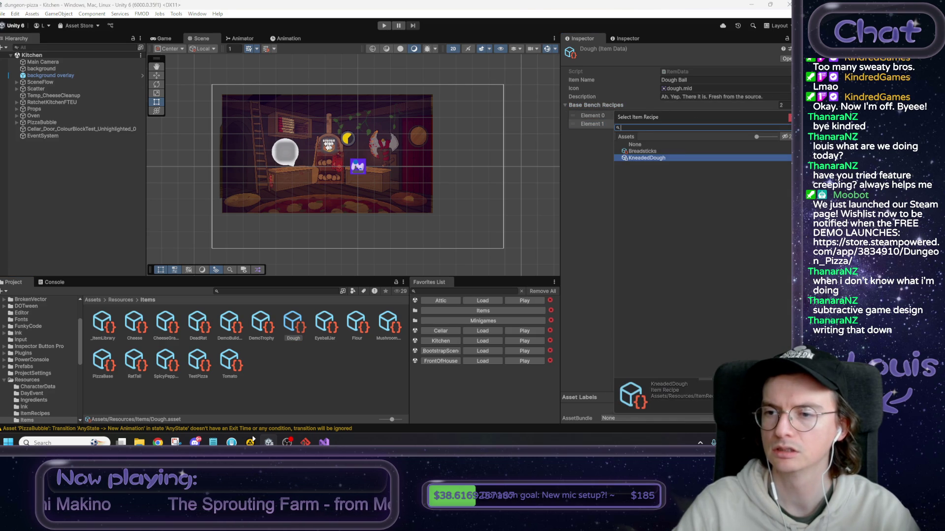
key(Return)
click(659, 155)
drag(513, 123, 519, 117)
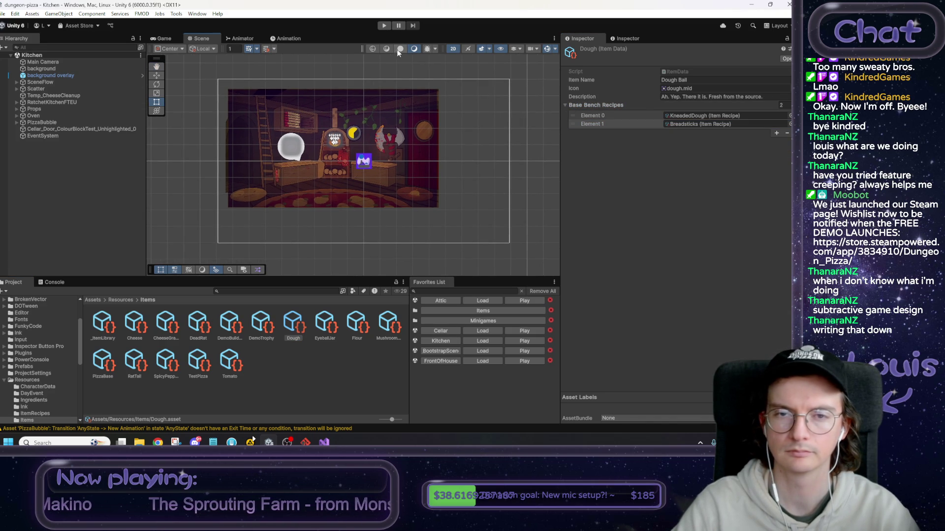
click(383, 25)
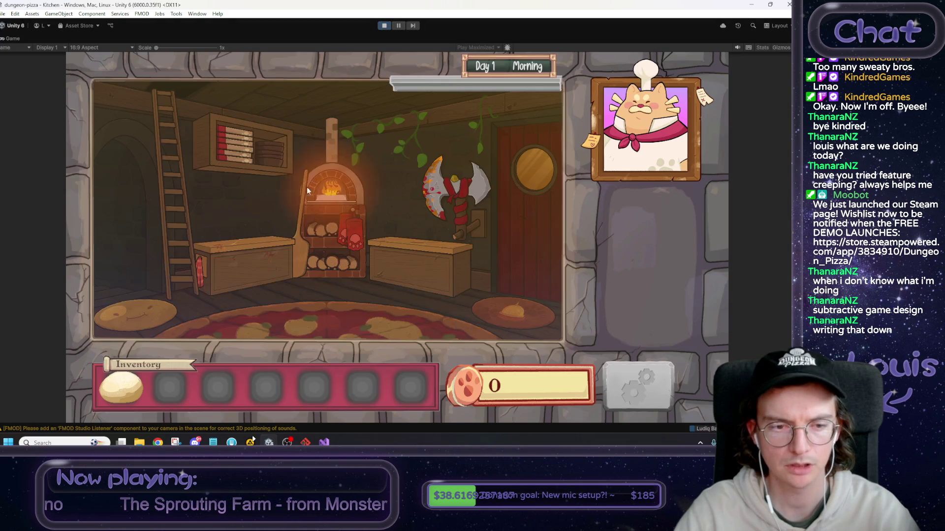
Drop the dough on the bench to check the Pizza Base and locked ??? cards, then stop playing.
click(251, 262)
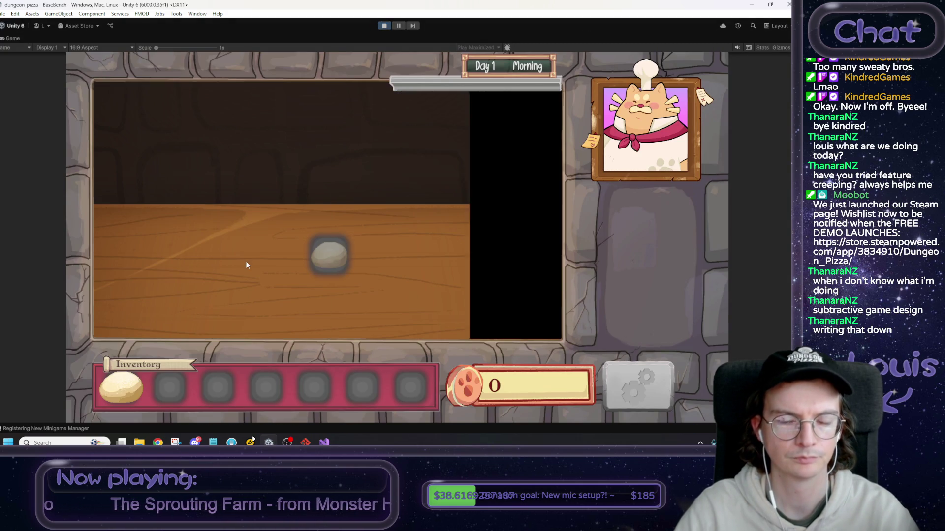
mouse_move(123, 386)
mouse_down()
mouse_move(281, 306)
mouse_move(327, 264)
mouse_up()
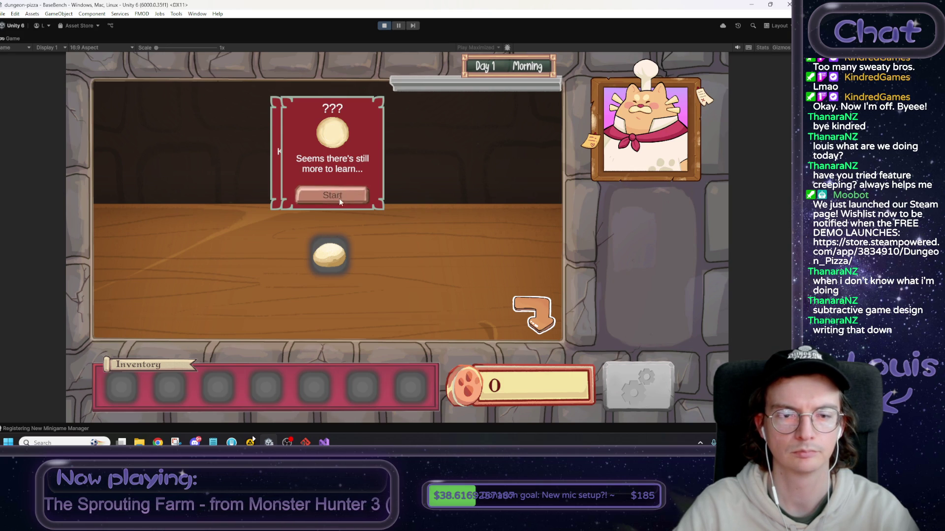
right_click(14, 42)
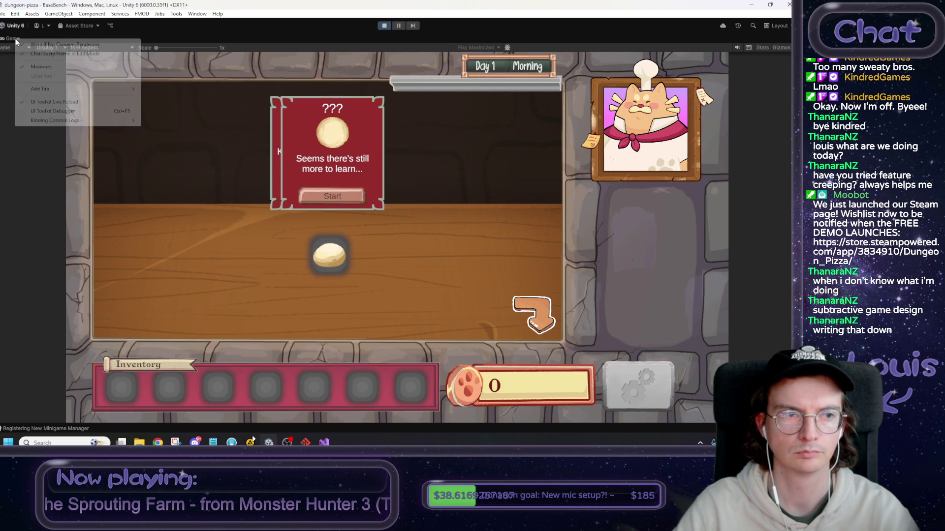
click(56, 63)
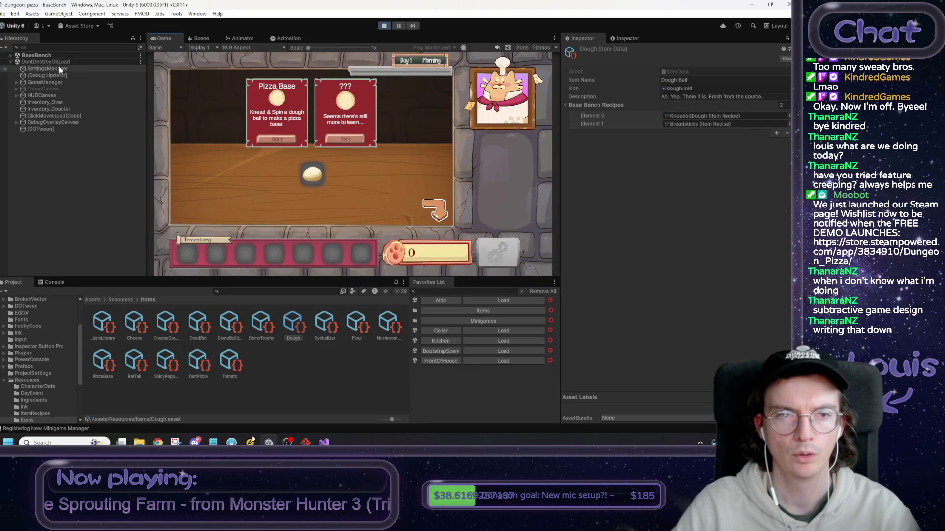
right_click(156, 40)
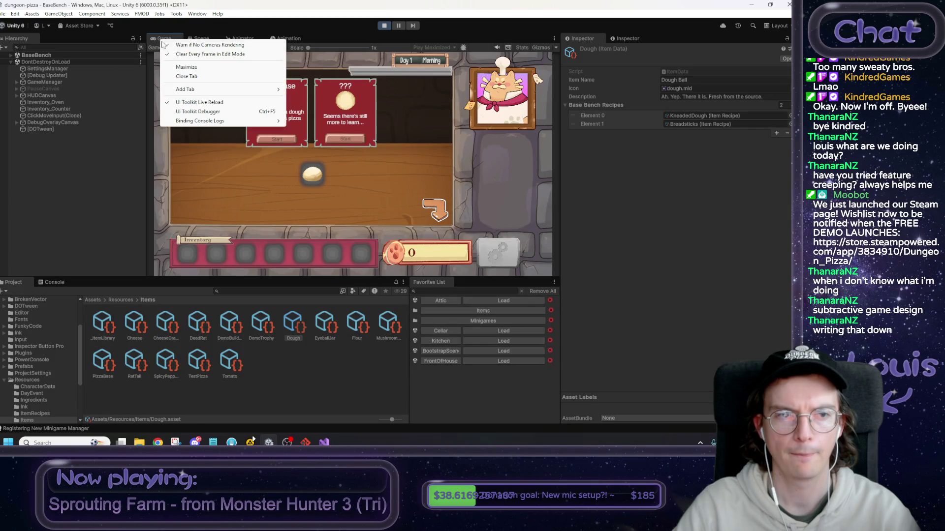
click(186, 67)
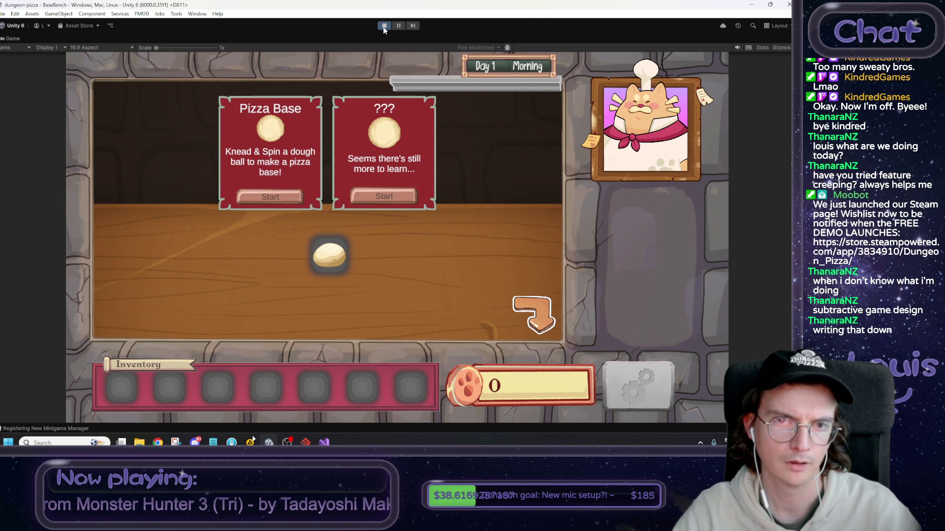
click(383, 25)
click(324, 443)
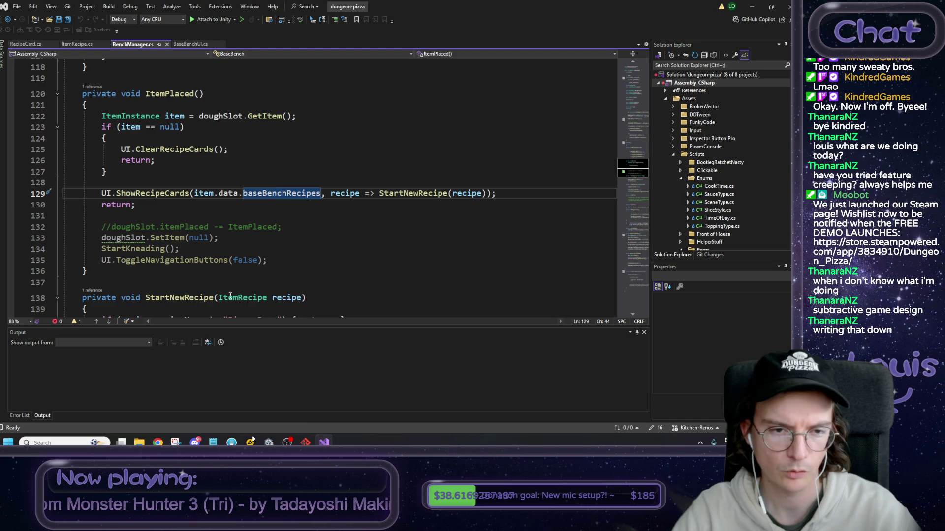
In BaseBenchUI.cs, select recipeCardContainer.transform on line 36 near the recipes loop.
mouse_move(132, 239)
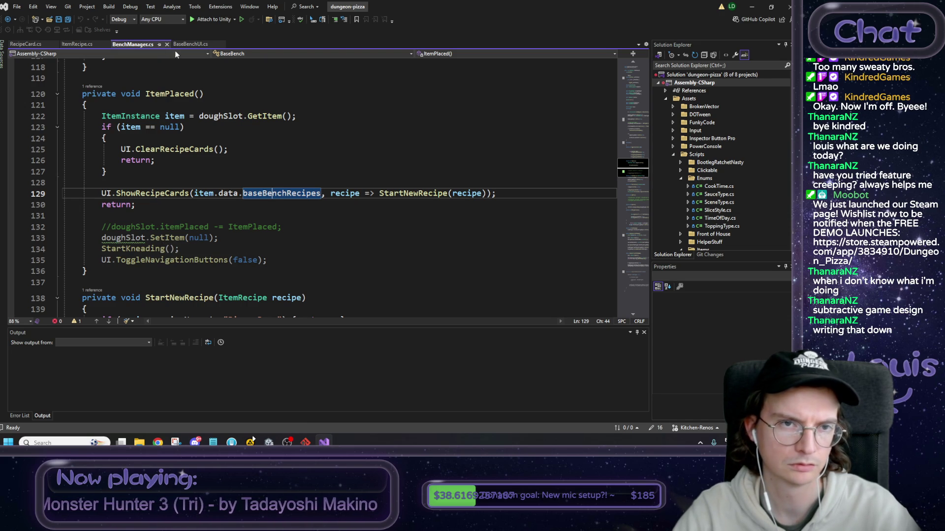
click(191, 44)
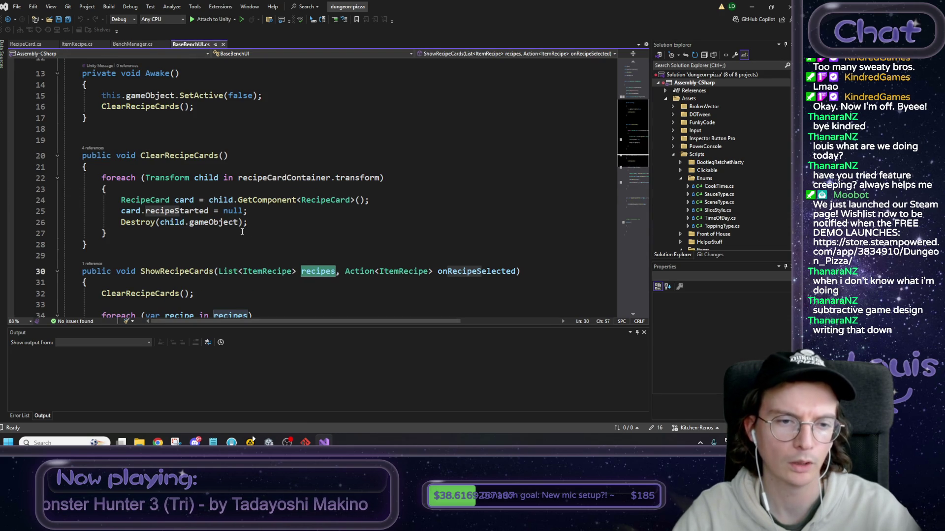
mouse_move(231, 220)
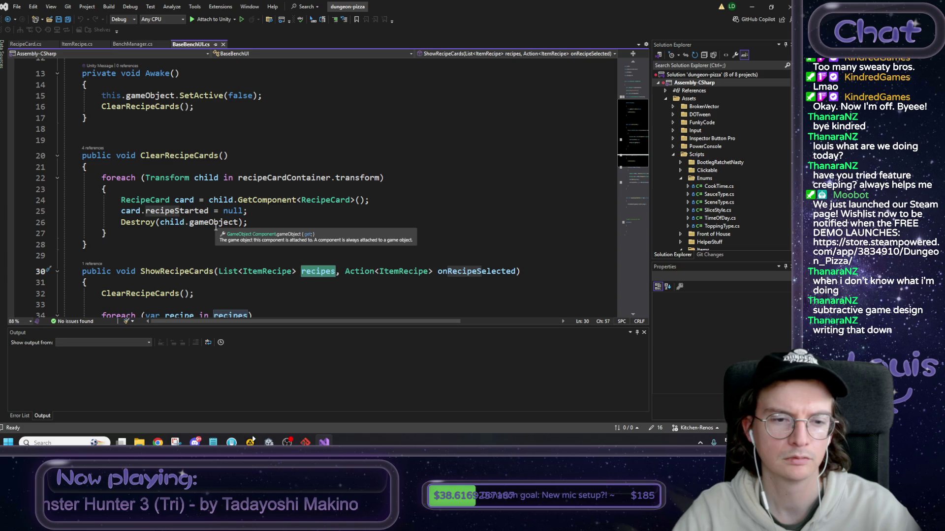
scroll(149, 247, down, 3)
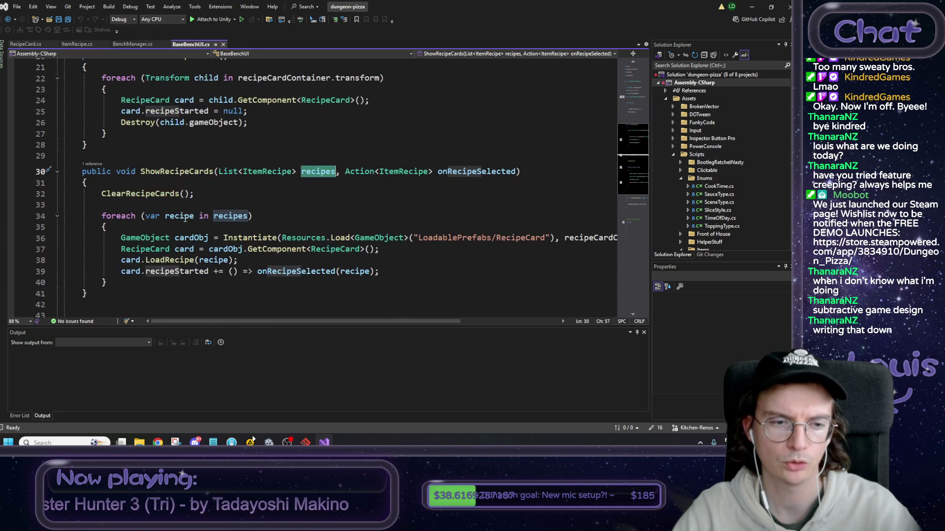
click(137, 282)
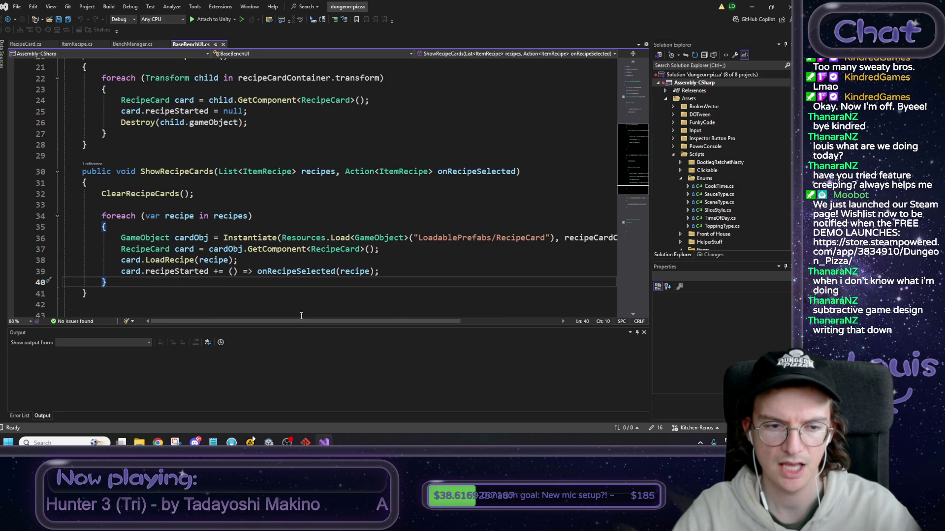
drag(298, 321, 402, 321)
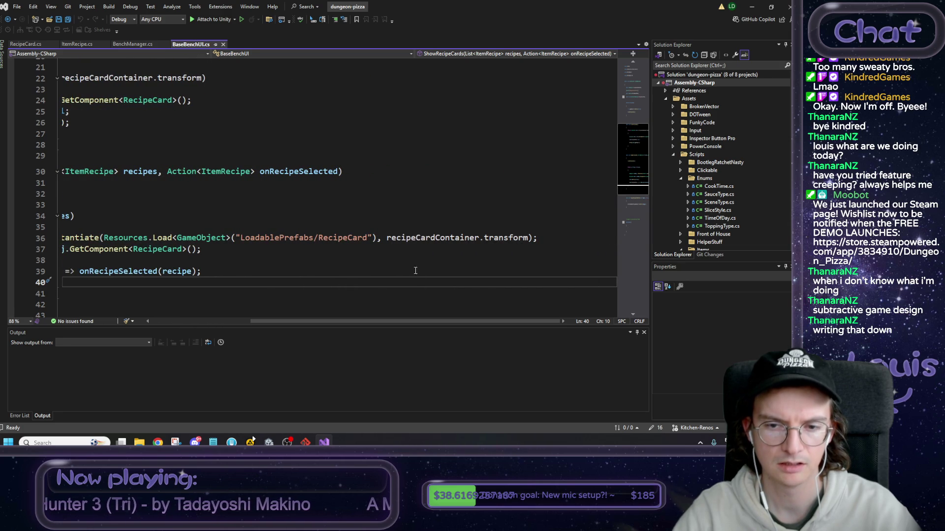
drag(386, 237, 529, 238)
key(ctrl+c)
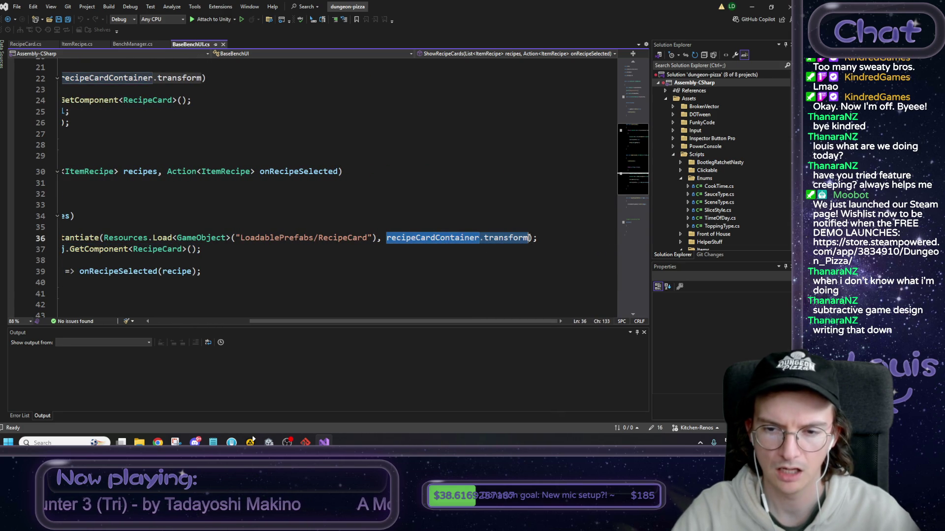
drag(435, 321, 336, 321)
Paste recipeCardContainer.transform on a new line 41 after the loop and comment it out with //.
click(232, 282)
key(Return)
key(ctrl+v)
double_click(229, 295)
scroll(280, 289, up, 7)
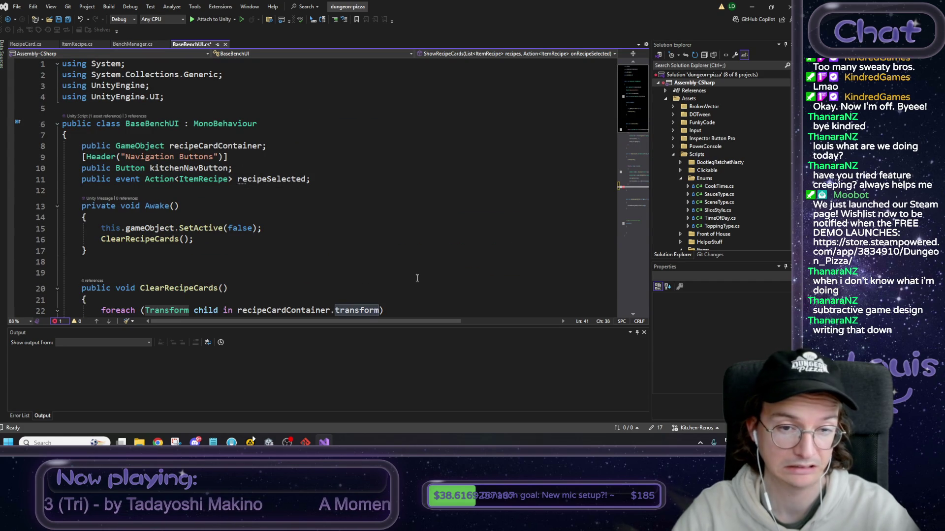
scroll(418, 275, down, 4)
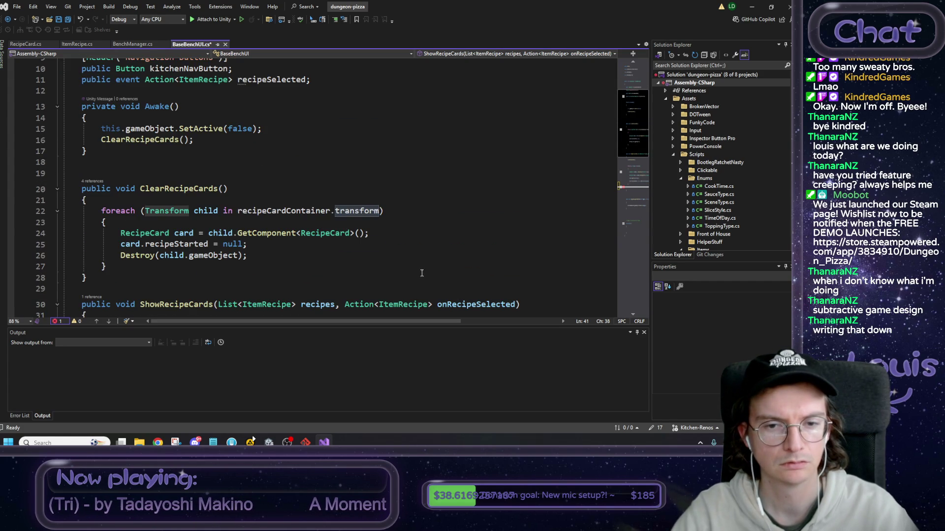
scroll(424, 271, down, 4)
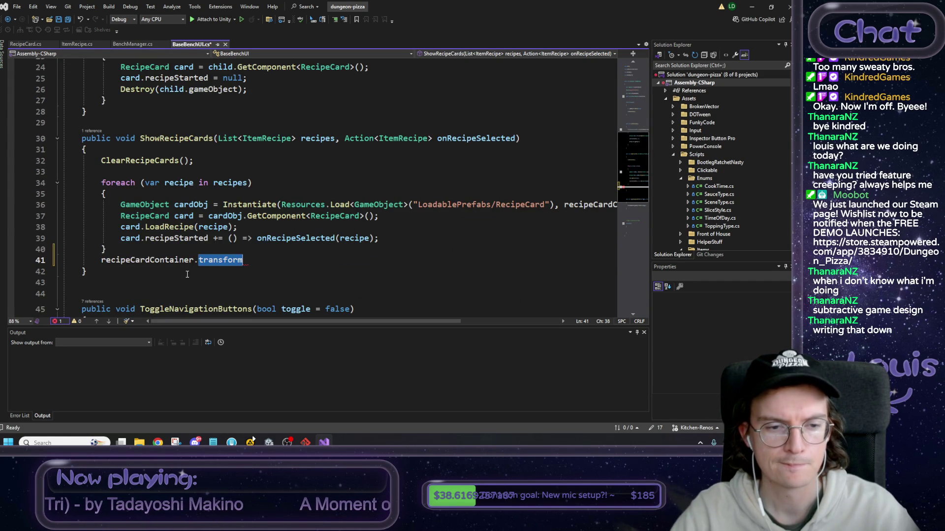
click(101, 260)
text(//)
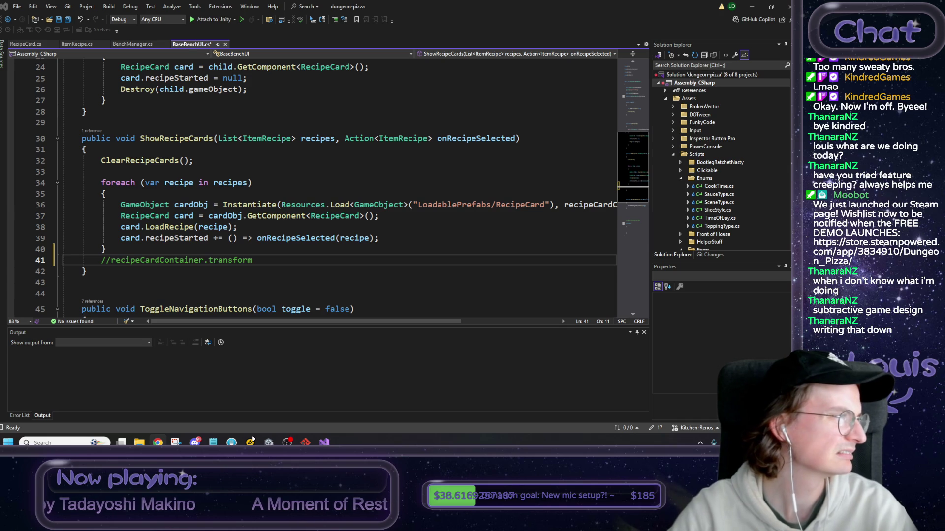
click(158, 443)
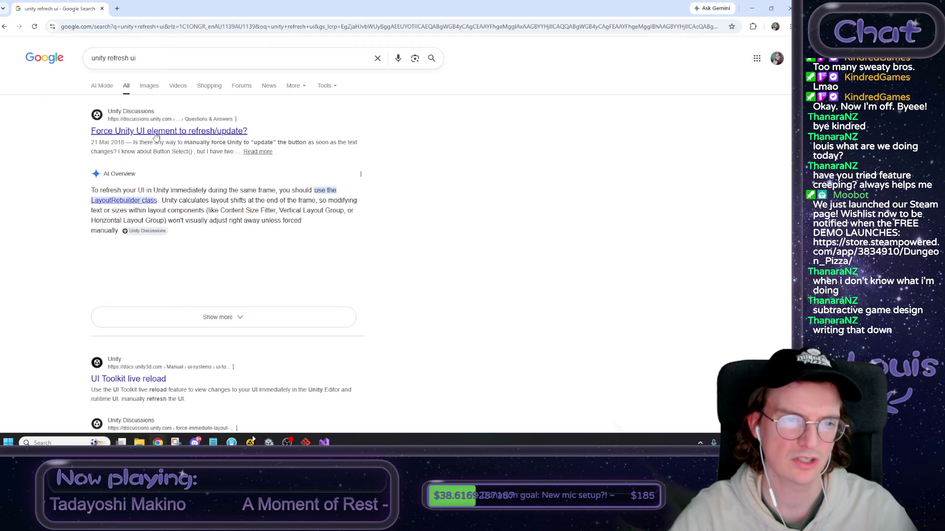
Open the 'Force Unity UI element to refresh/update?' thread and select its LayoutRebuilder.ForceRebuildLayoutImmediate line.
click(156, 132)
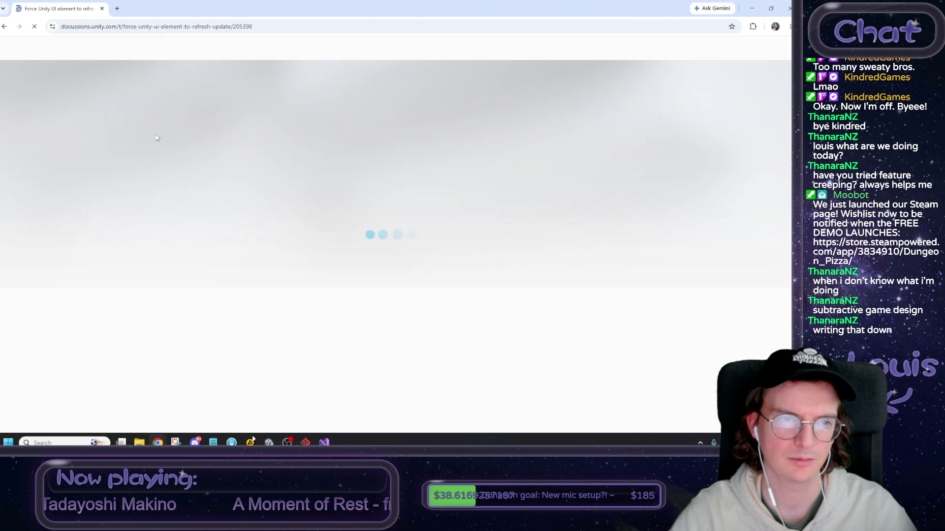
scroll(222, 170, down, 4)
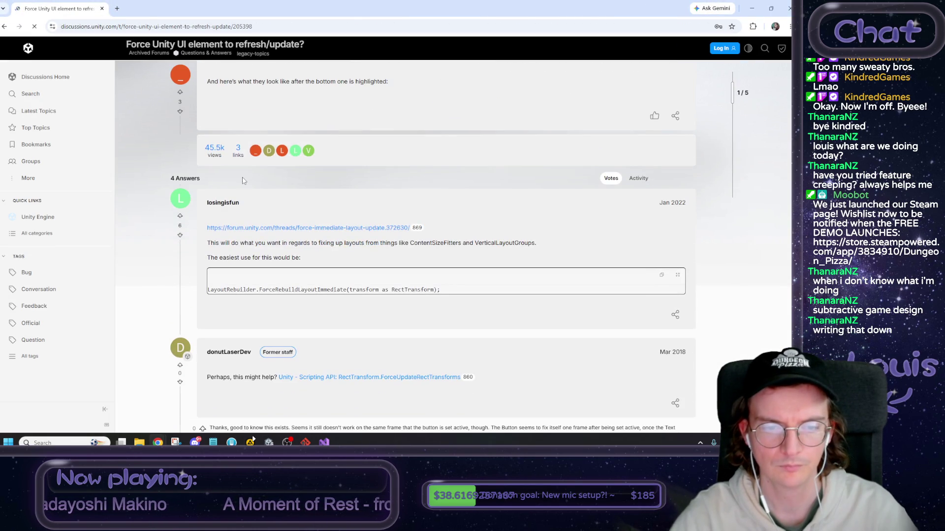
double_click(234, 290)
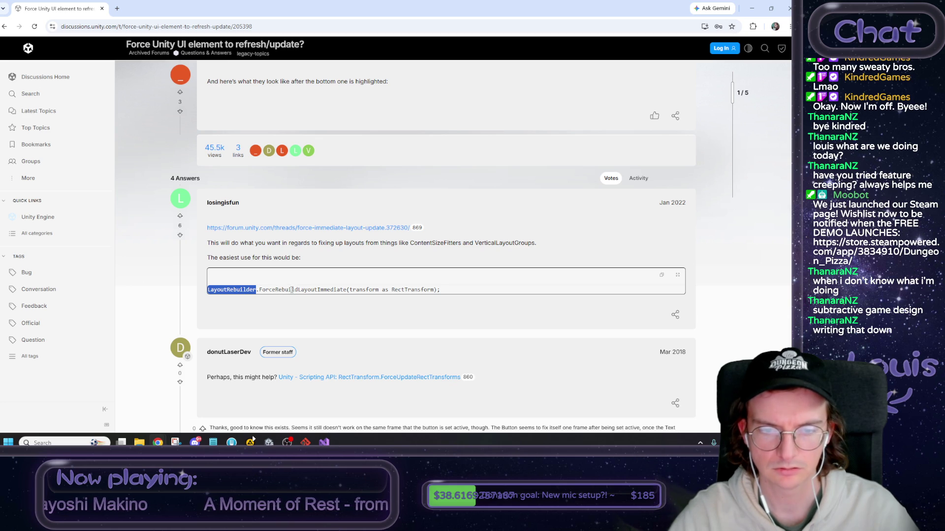
double_click(292, 290)
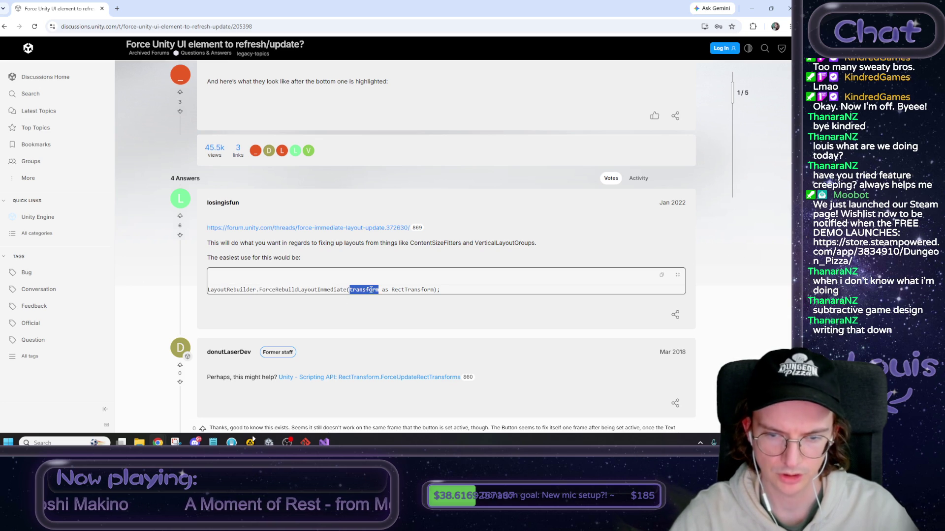
drag(439, 290, 195, 294)
key(ctrl+c)
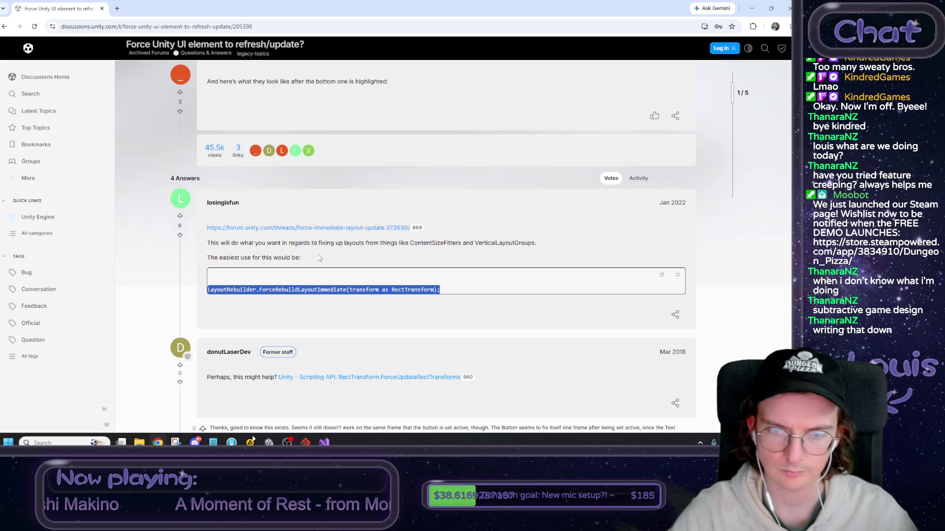
key(super+Down)
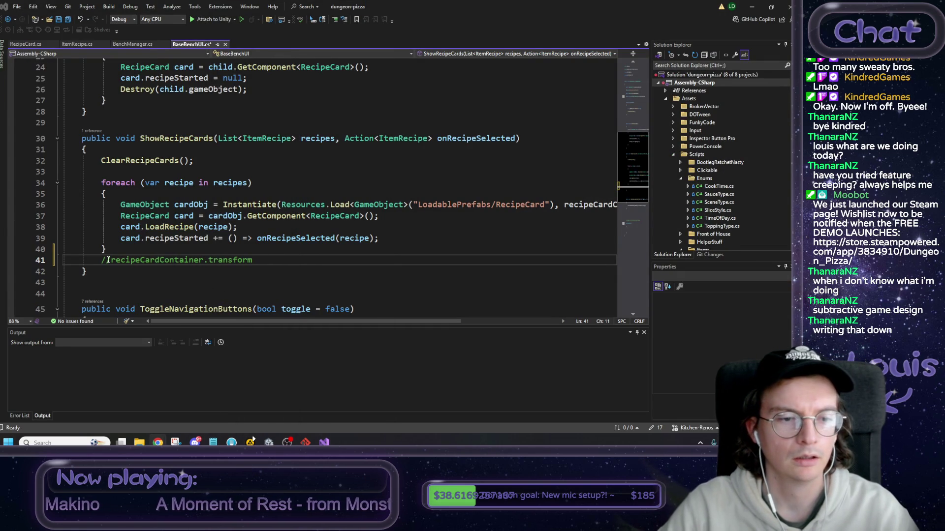
Replace line 41 with LayoutRebuilder.ForceRebuildLayoutImmediate(recipeCardContainer).
key(BackSpace)
key(BackSpace)
key(ctrl+v)
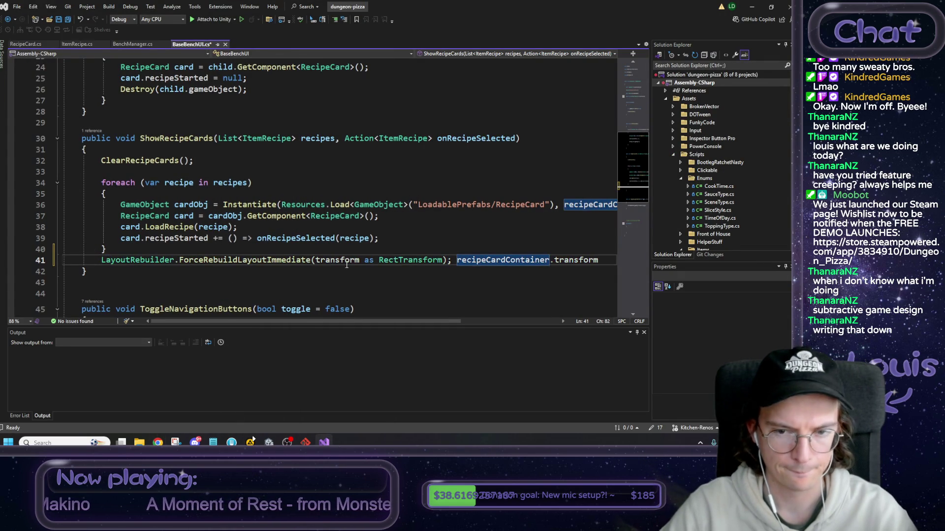
double_click(492, 261)
key(ctrl+c)
drag(315, 260, 580, 257)
key(ctrl+v)
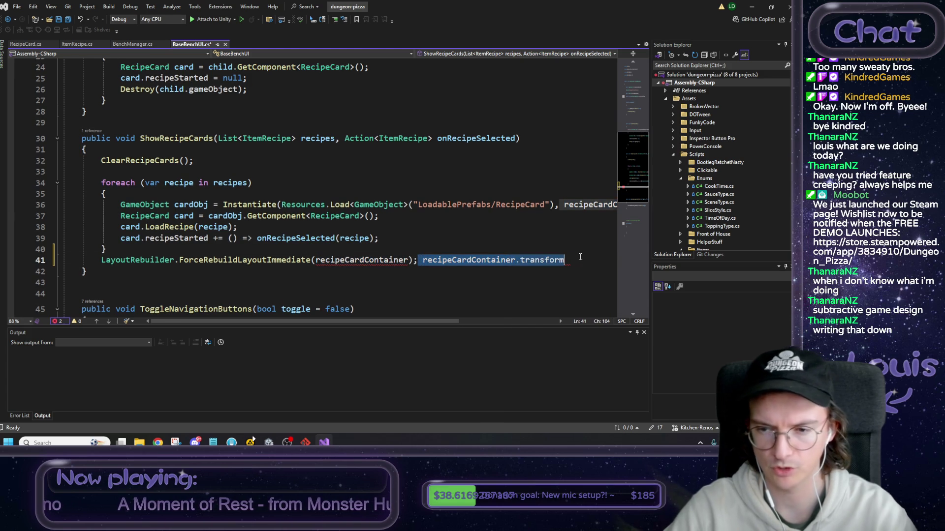
key(BackSpace)
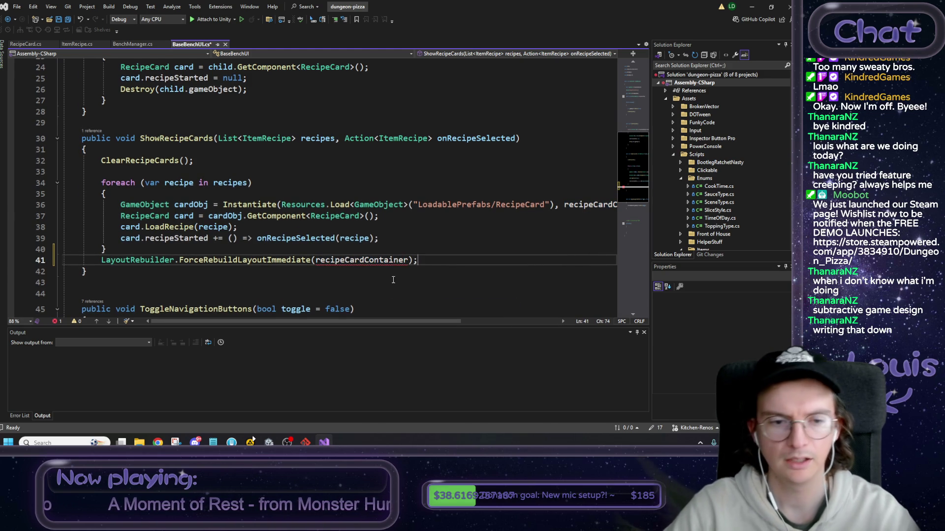
Change recipeCardContainer's field type from GameObject to RectTransform and save the script.
scroll(179, 165, up, 8)
double_click(143, 145)
text(RectT)
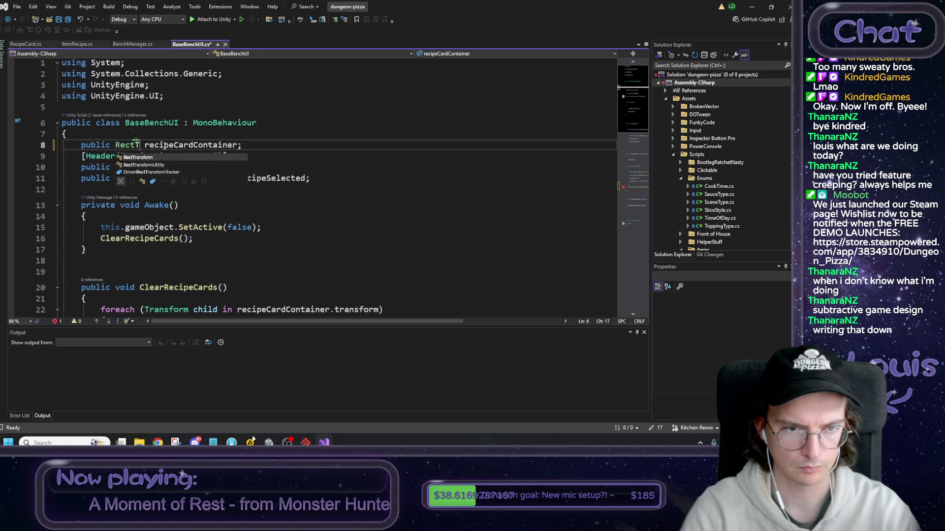
text(ra)
key(Tab)
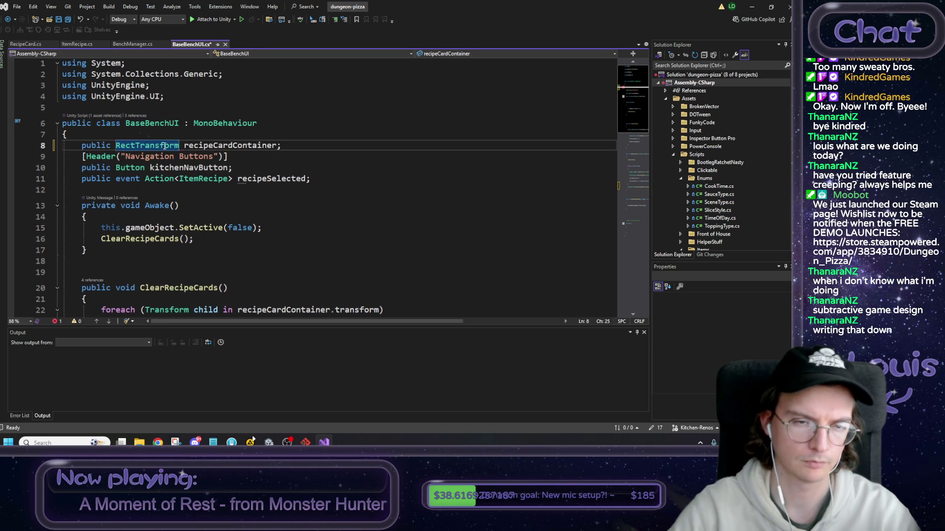
key(ctrl+s)
scroll(310, 205, down, 2)
scroll(310, 205, down, 7)
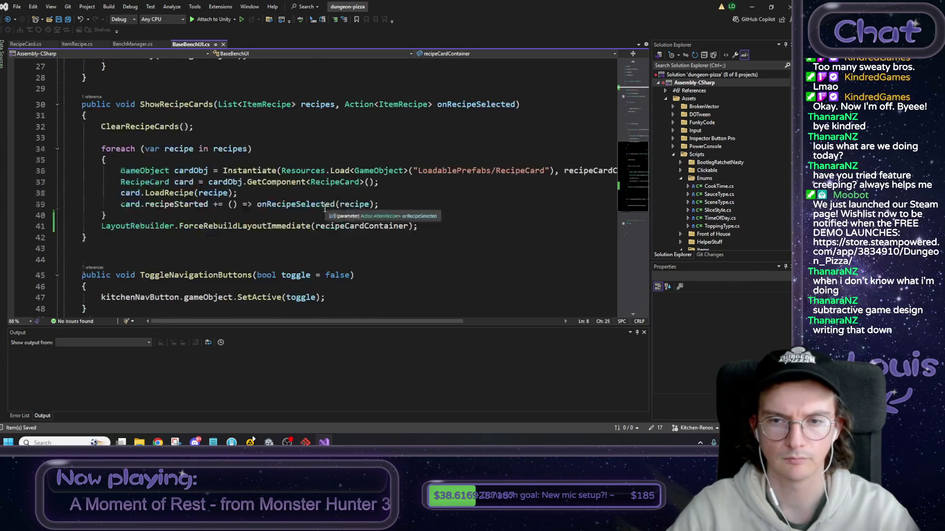
click(105, 215)
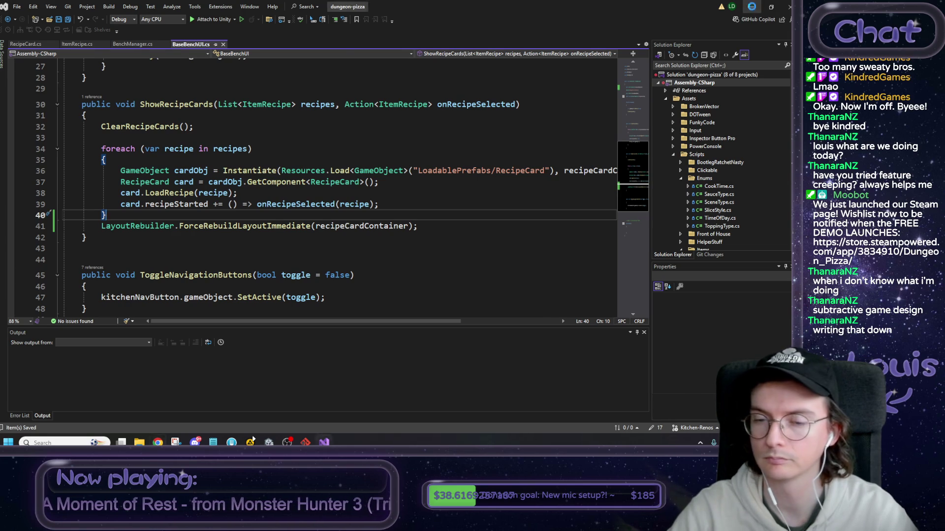
key(alt+Tab)
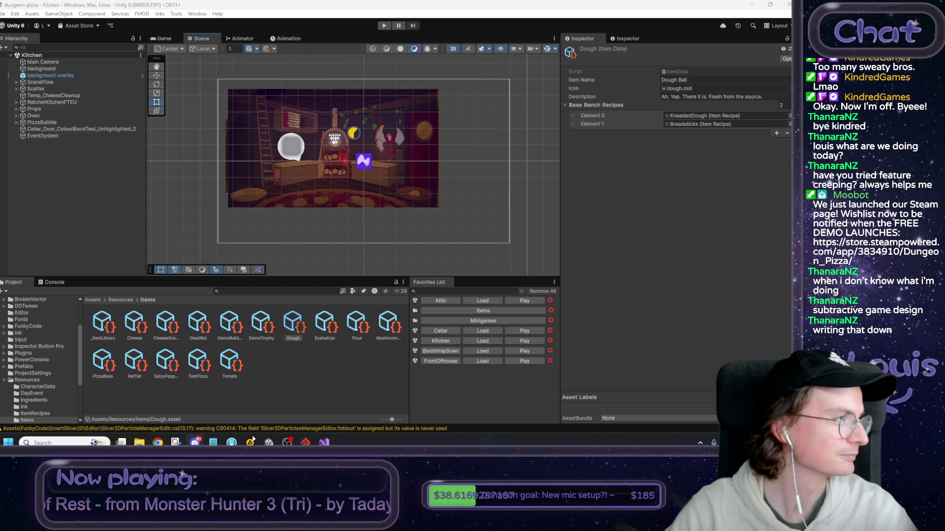
Load BootstrapScene and expand GameManager, HUDCanvas, HUD and PlayArea in the Hierarchy.
key(alt+Tab)
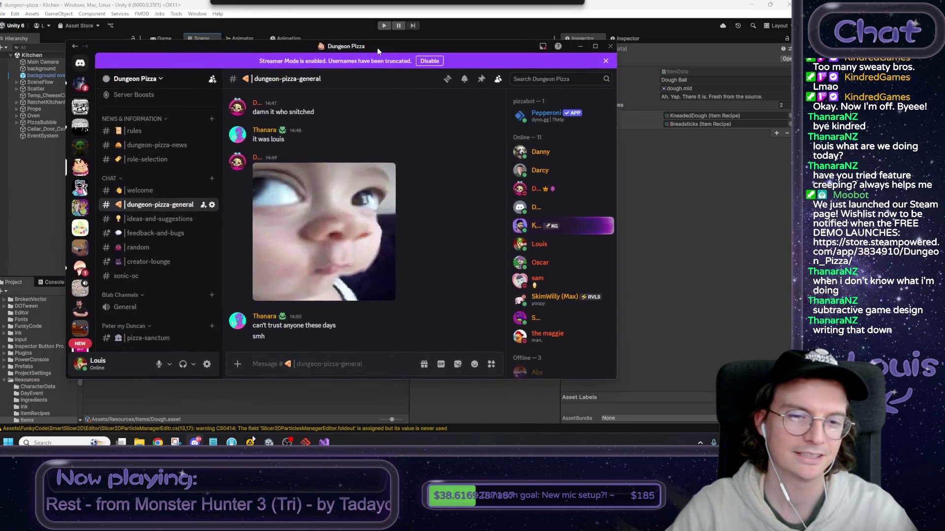
key(alt+Tab)
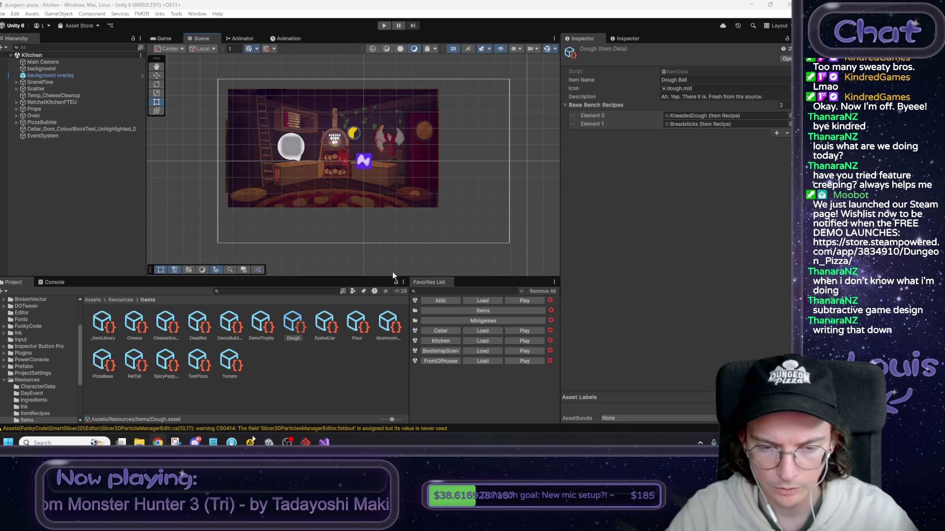
click(332, 389)
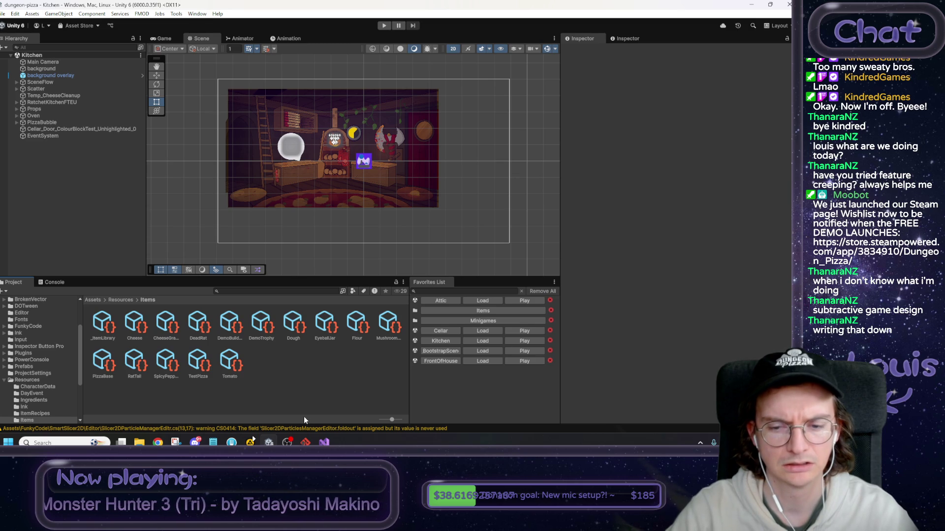
click(483, 351)
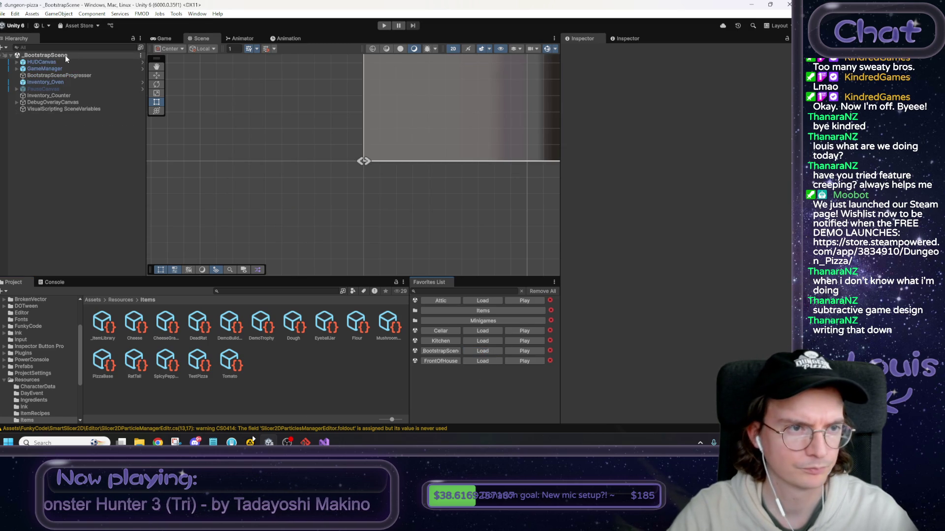
click(60, 68)
key(Right)
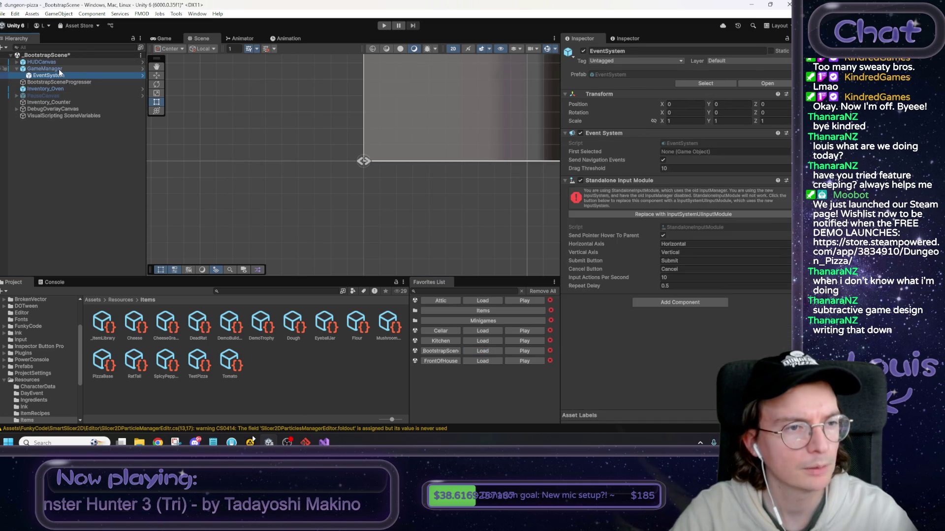
key(Up)
key(Right)
key(Down)
key(Down)
key(Down)
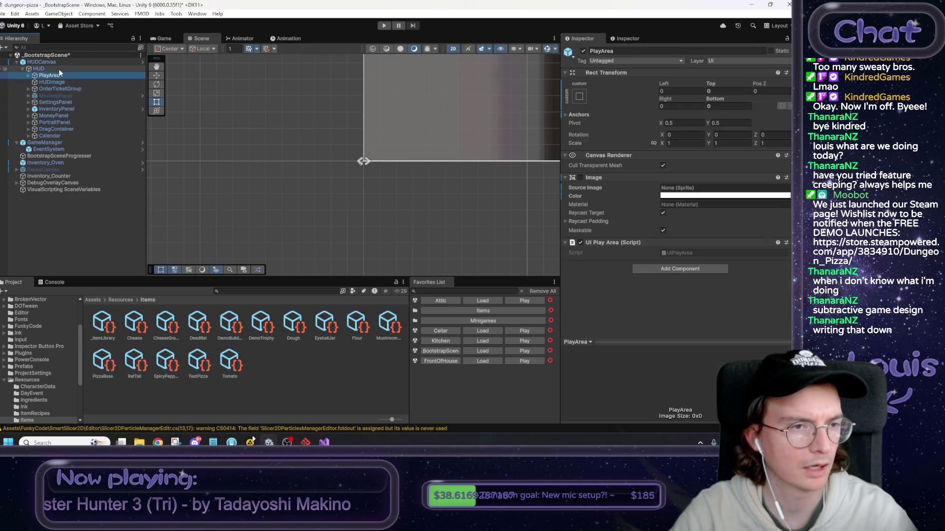
key(Down)
key(Down)
key(Down)
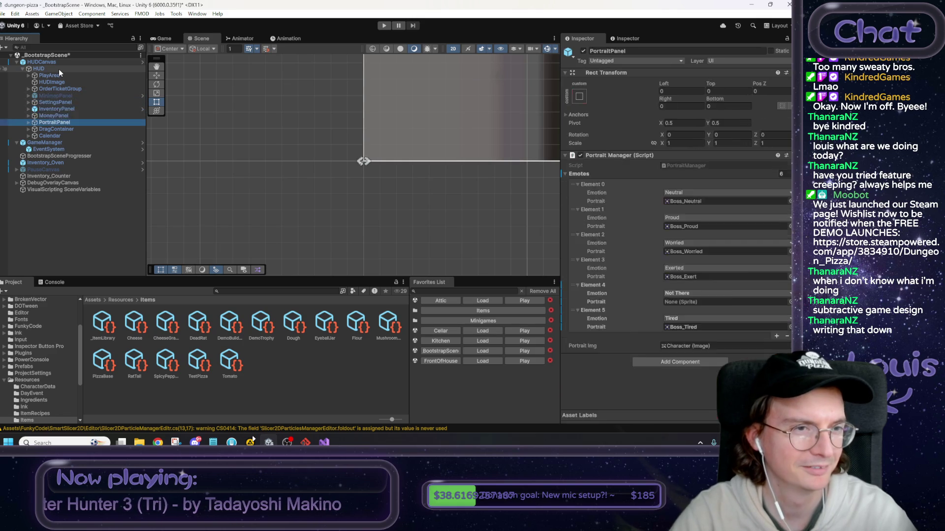
key(Up)
key(Up)
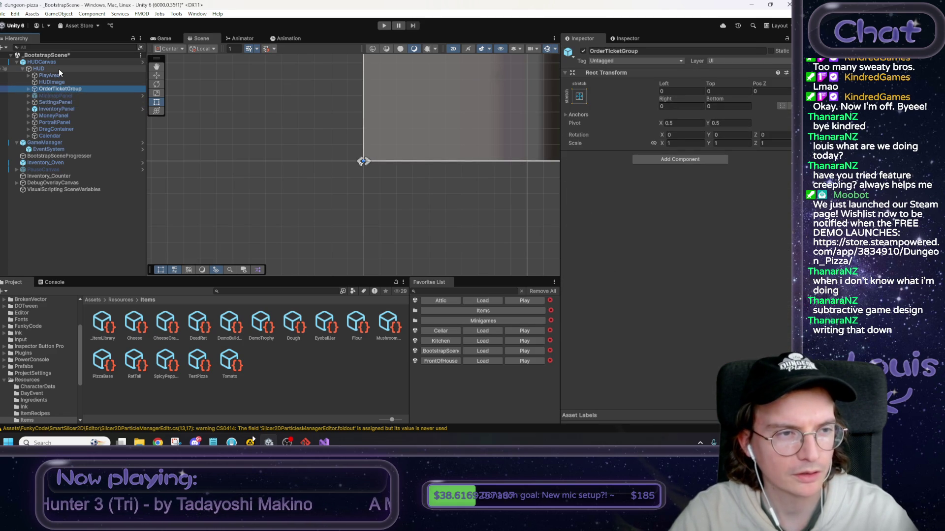
key(Up)
key(Up)
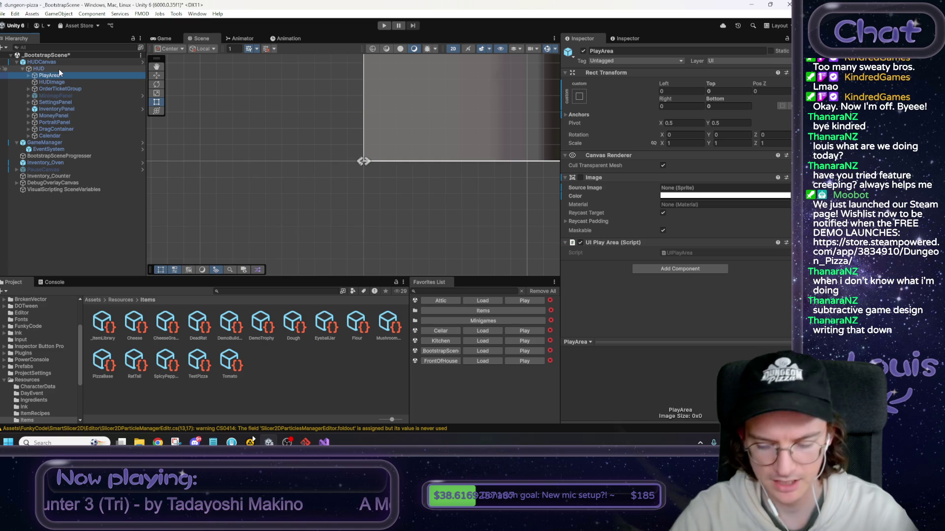
key(Right)
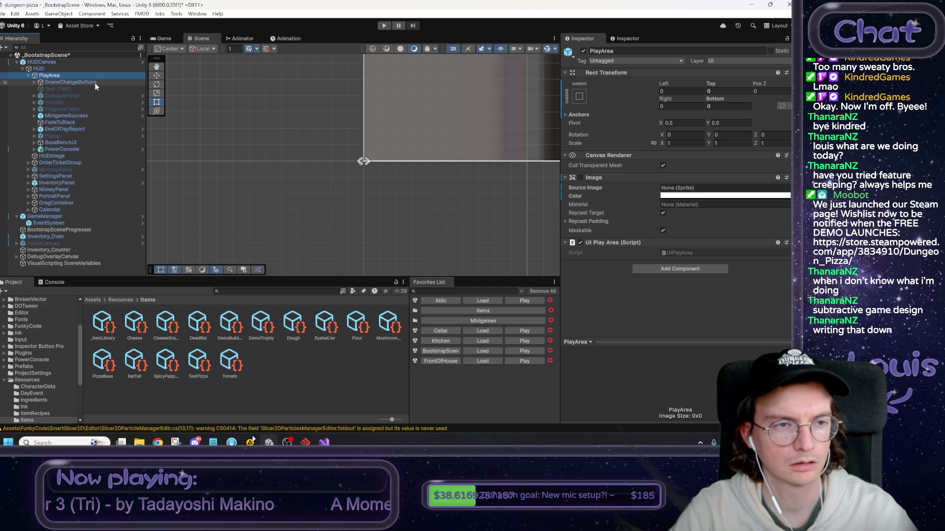
Assign RecipeCards as BaseBenchUI's Recipe Card Container and apply it to the HUDCanvas prefab.
click(87, 118)
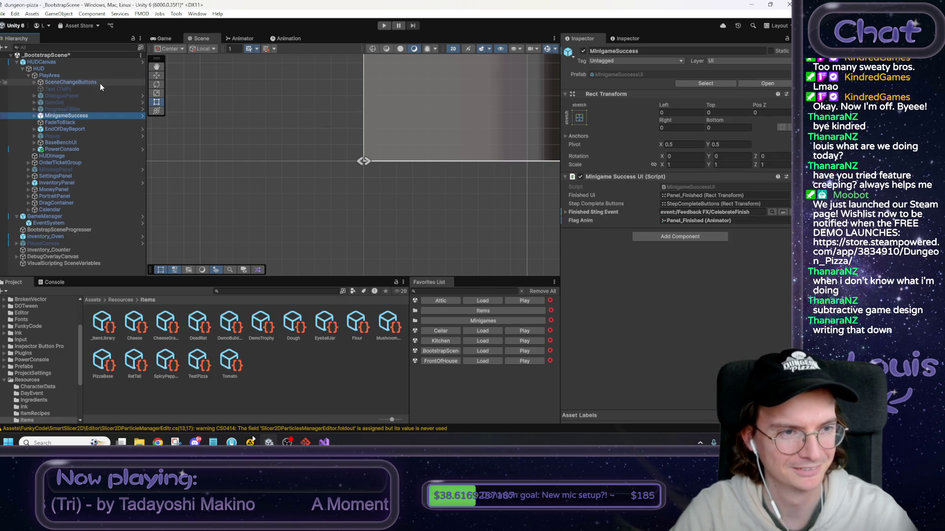
click(81, 143)
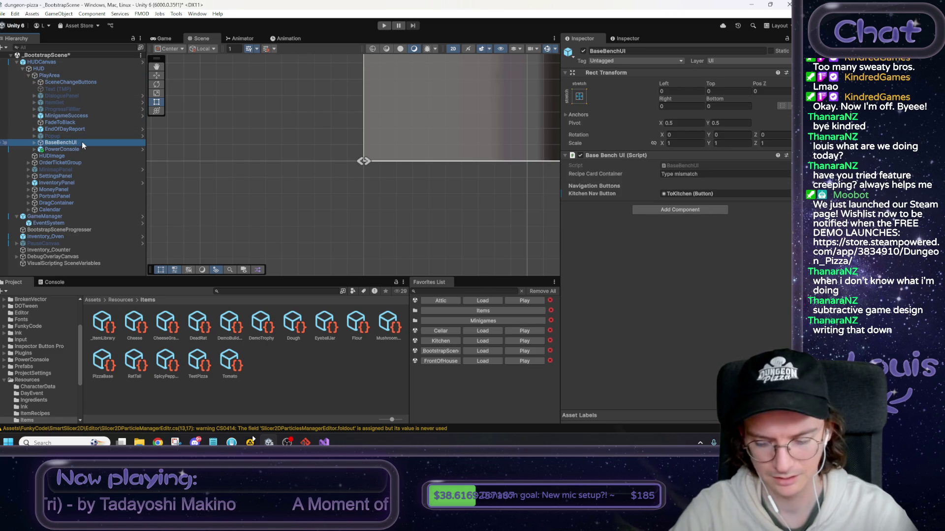
key(Right)
key(Down)
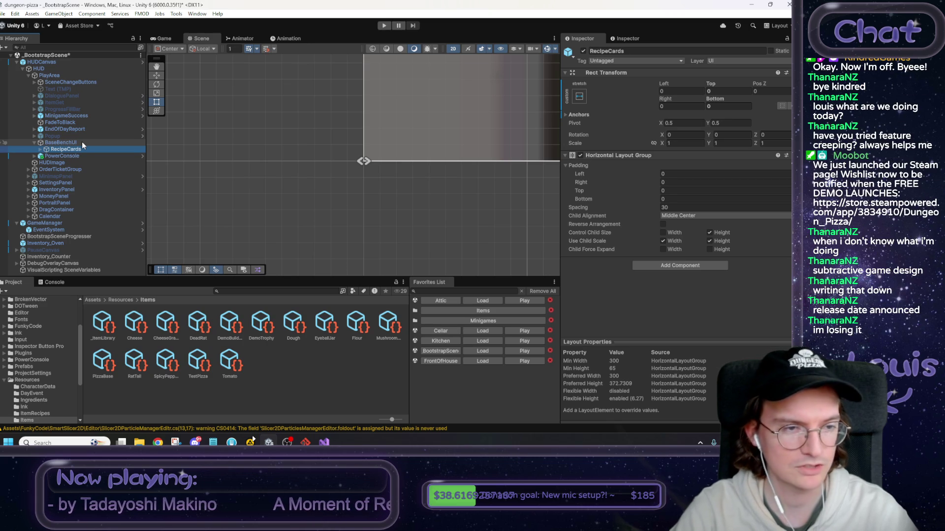
click(94, 143)
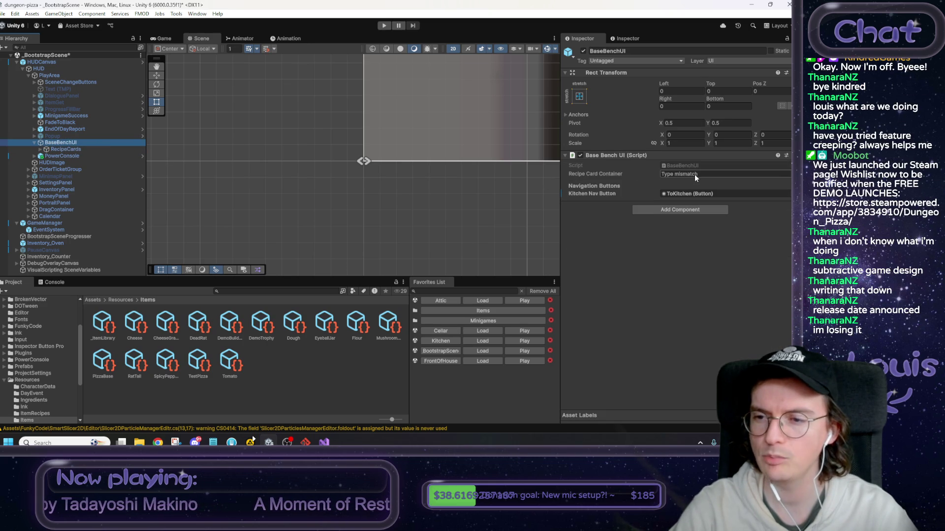
drag(64, 149, 689, 174)
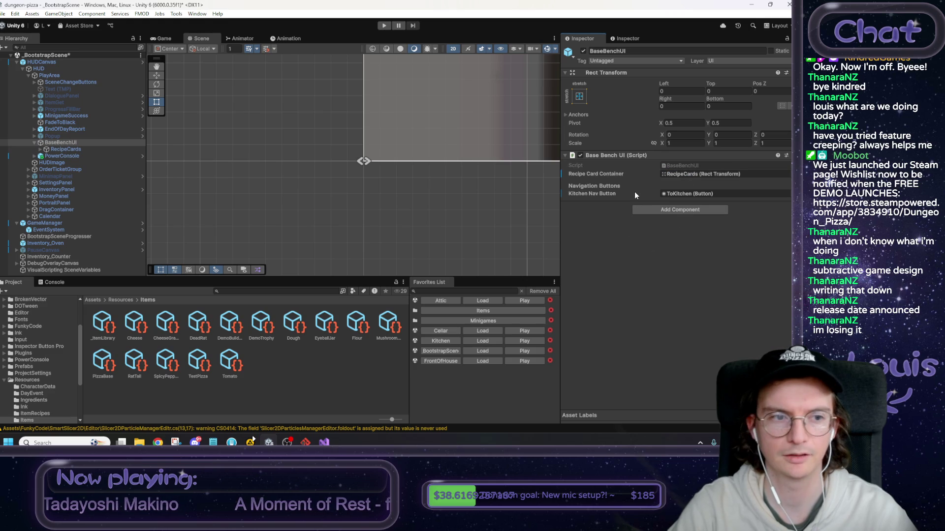
right_click(614, 174)
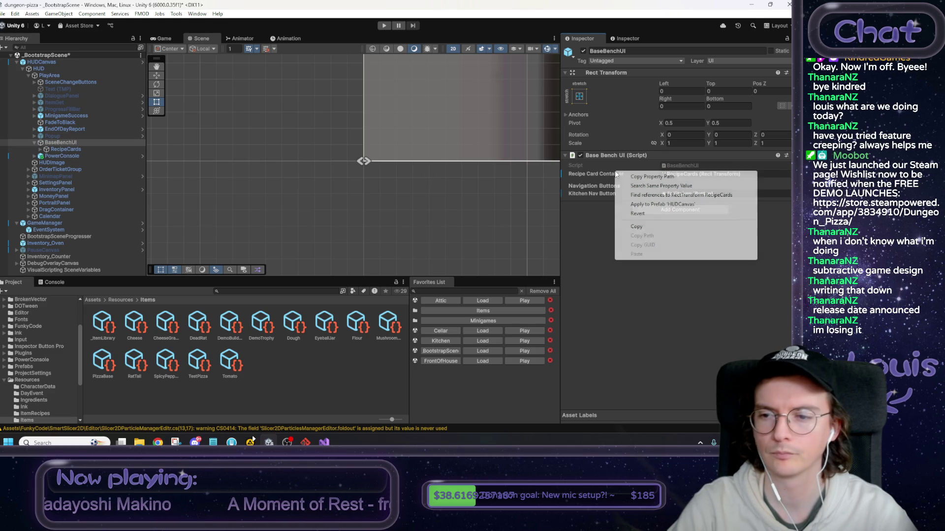
click(640, 205)
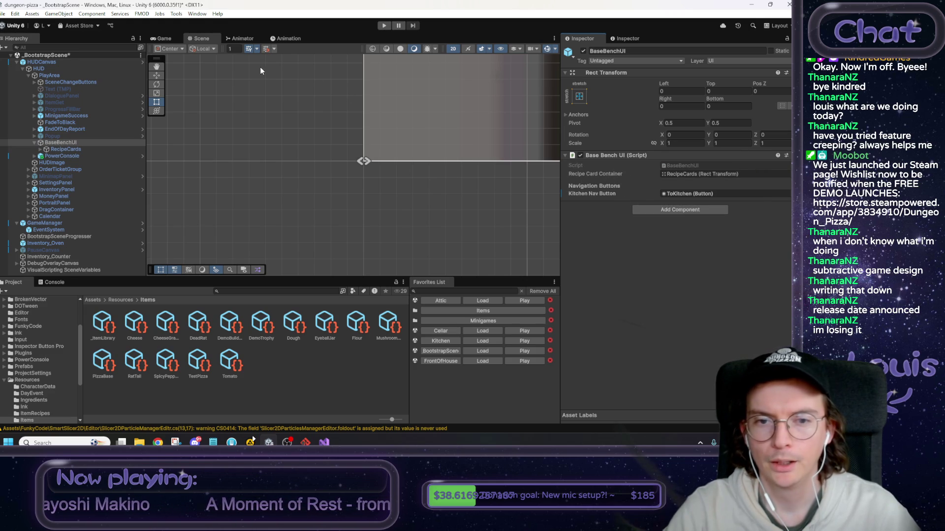
click(481, 343)
Load Kitchen, play, put dough on the base bench, knead a Pizza Base, then stop playing.
click(393, 238)
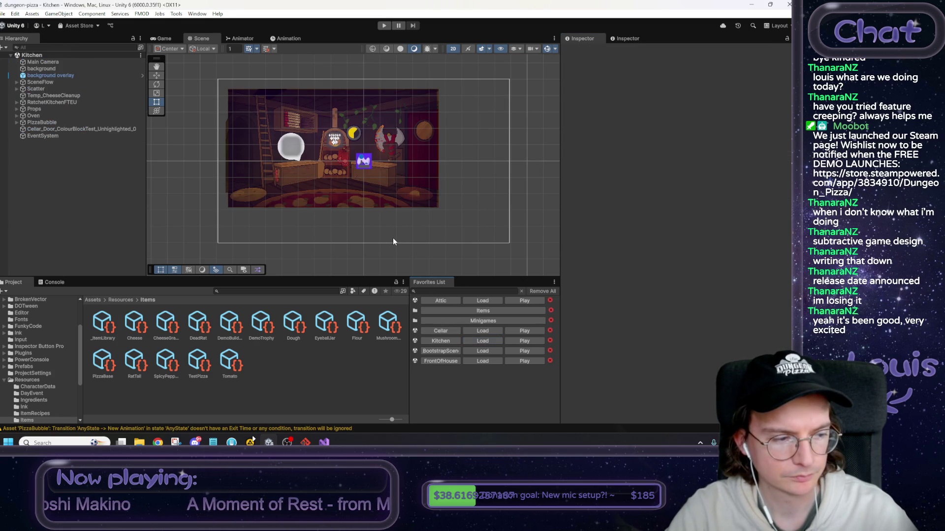
click(383, 26)
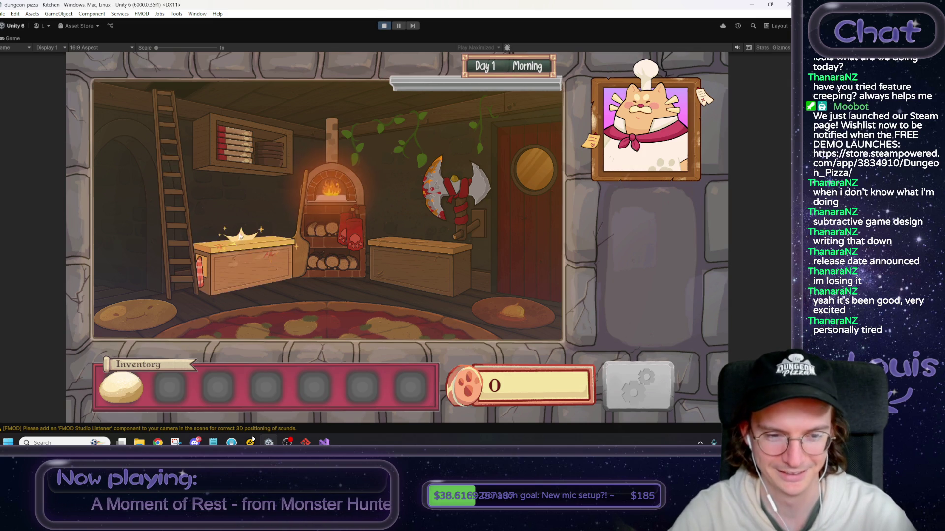
click(240, 235)
drag(114, 388, 336, 251)
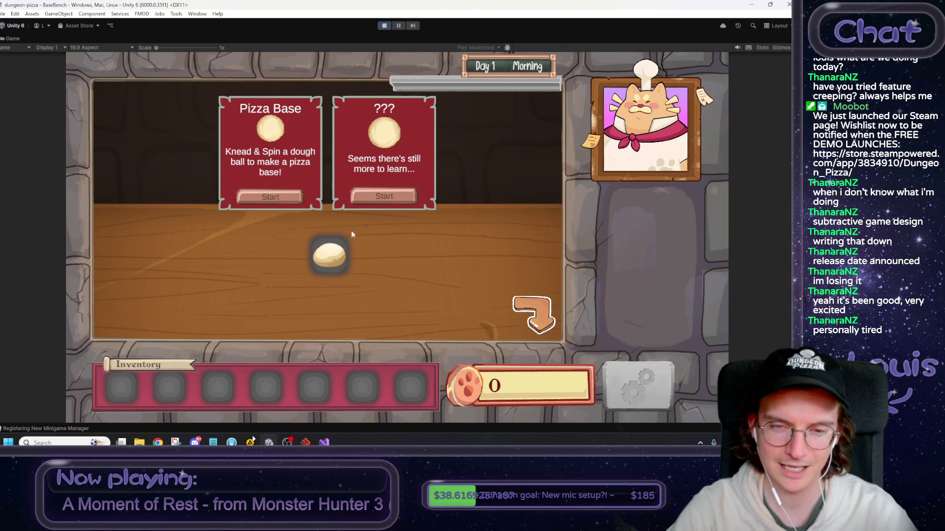
click(282, 194)
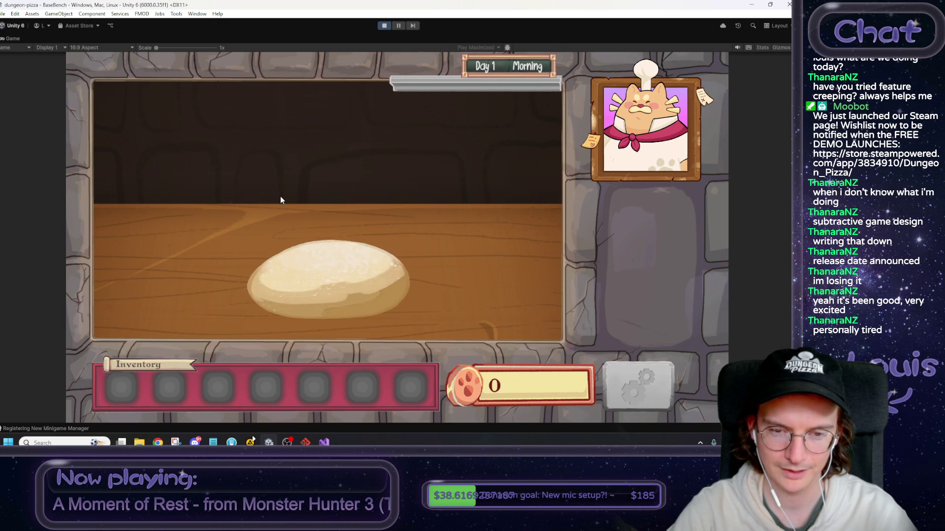
mouse_move(329, 276)
mouse_down()
mouse_move(347, 180)
mouse_move(339, 67)
mouse_up()
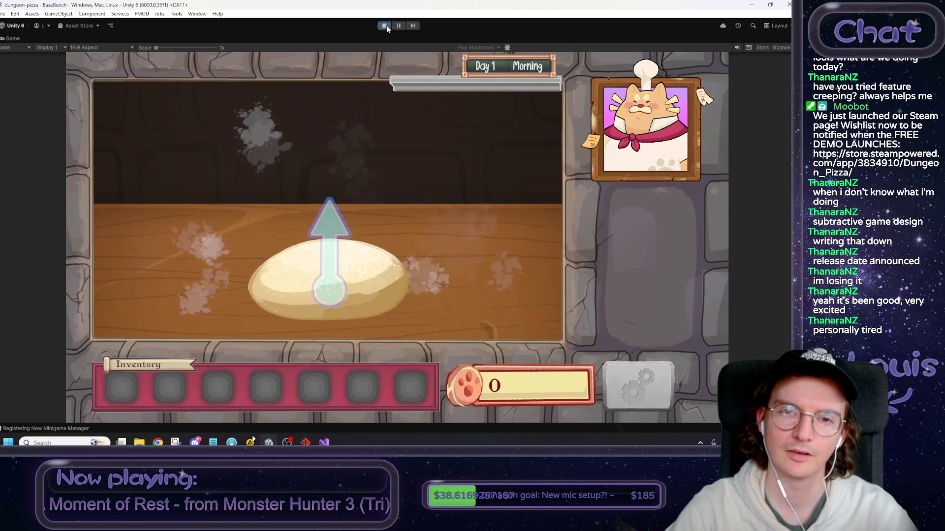
drag(329, 275, 340, 185)
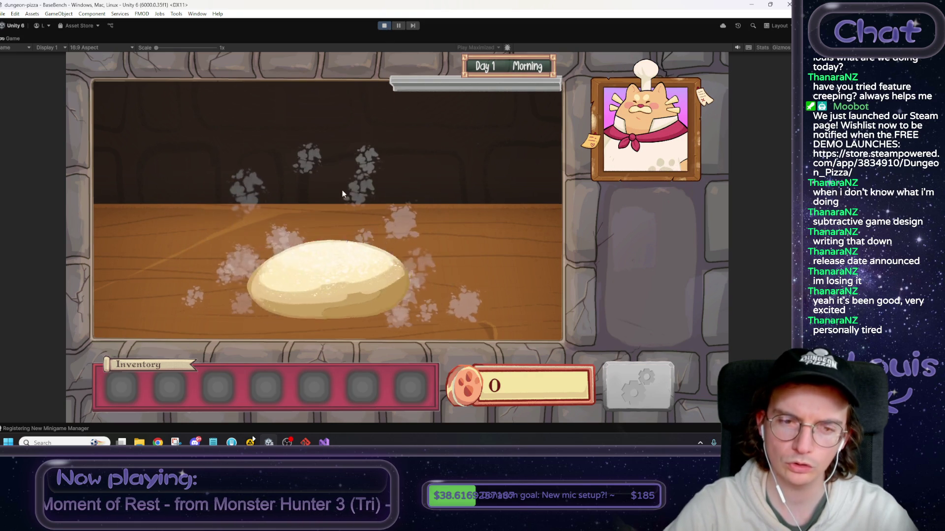
drag(340, 334, 325, 155)
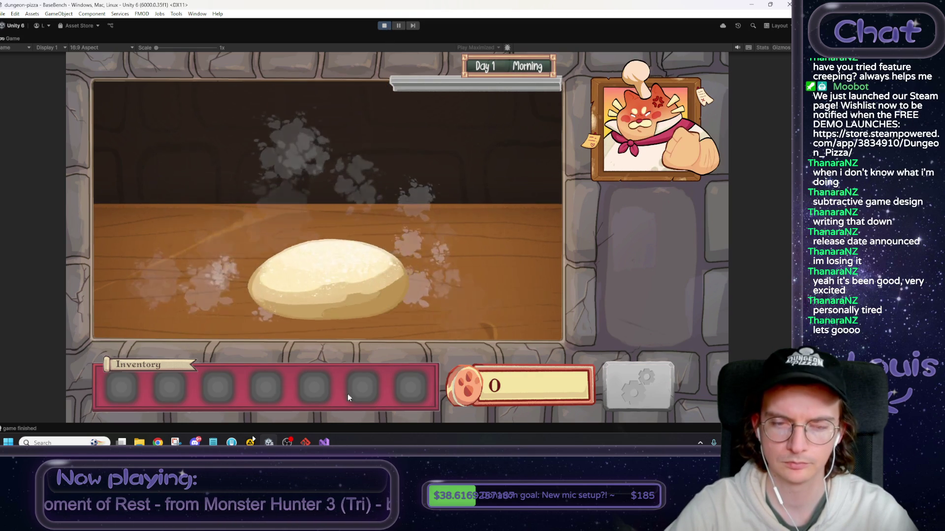
click(383, 26)
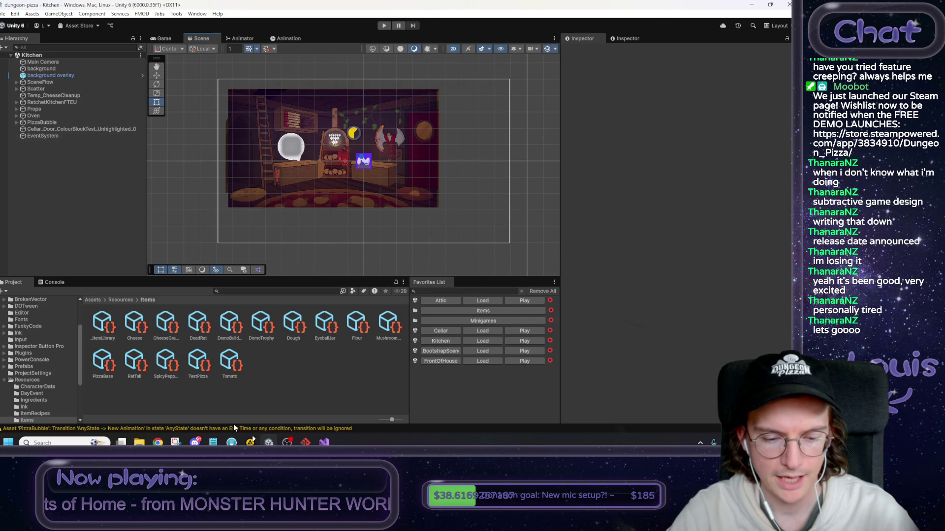
Log in Notepad that multiple recipe cards and an "unlocked" recipe property were added.
click(213, 443)
drag(395, 56, 701, 39)
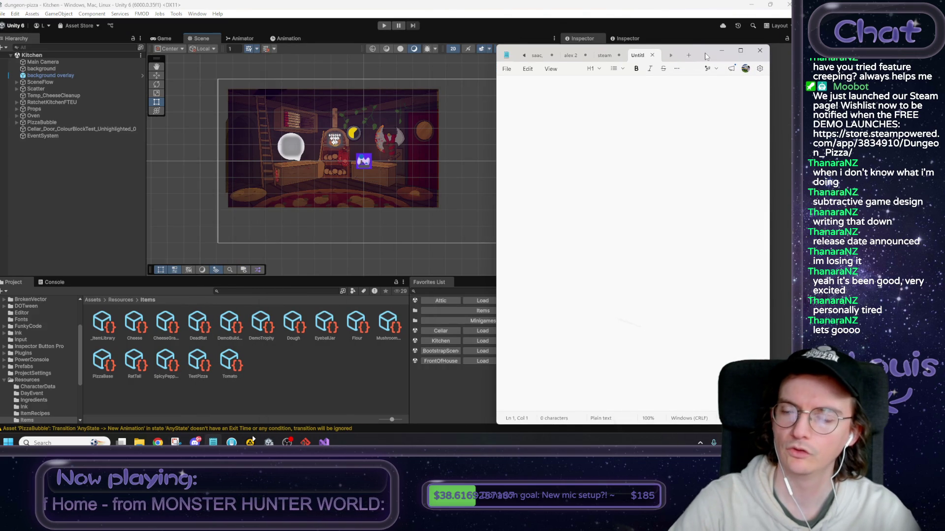
drag(685, 58, 685, 49)
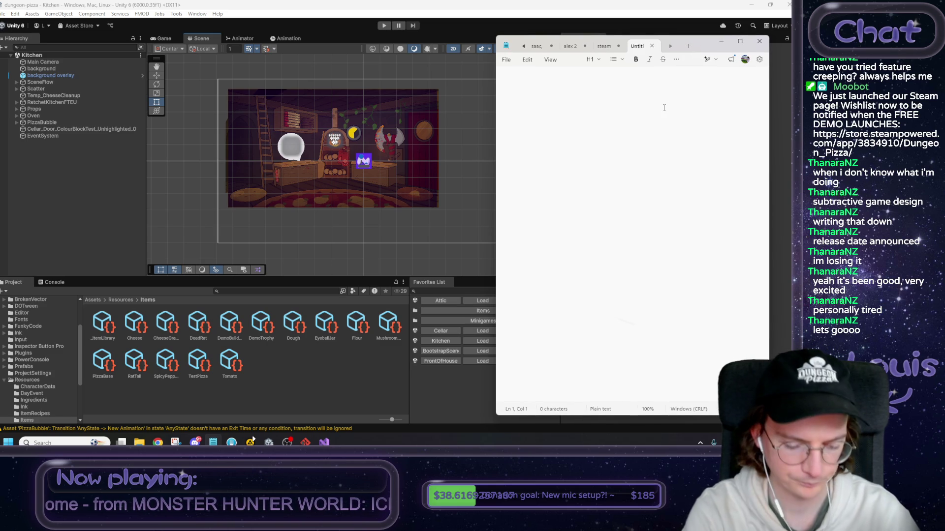
text(a)
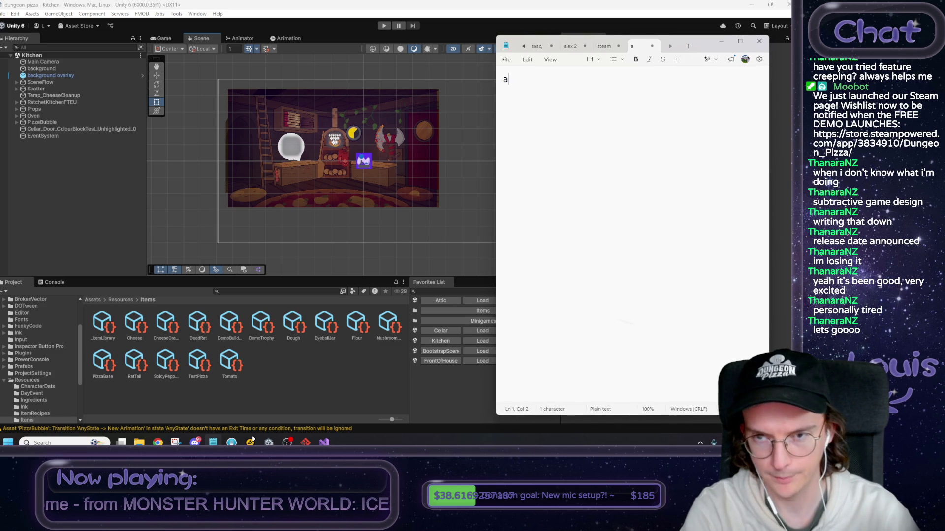
text(dded support f)
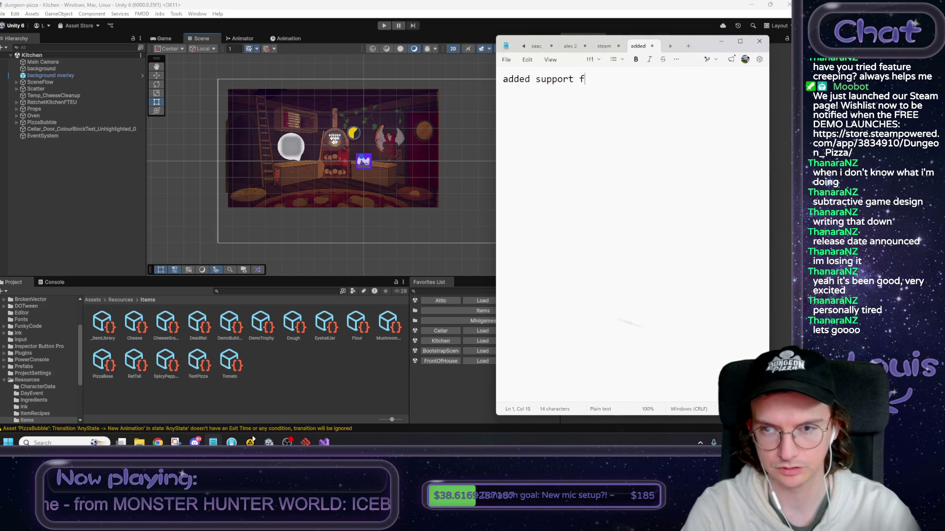
text(or multiple re)
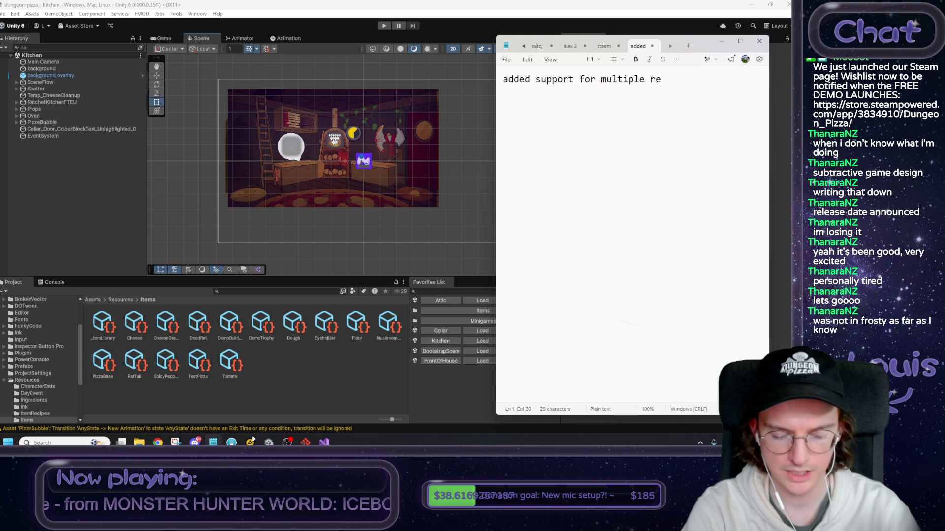
text(cipe cards. )
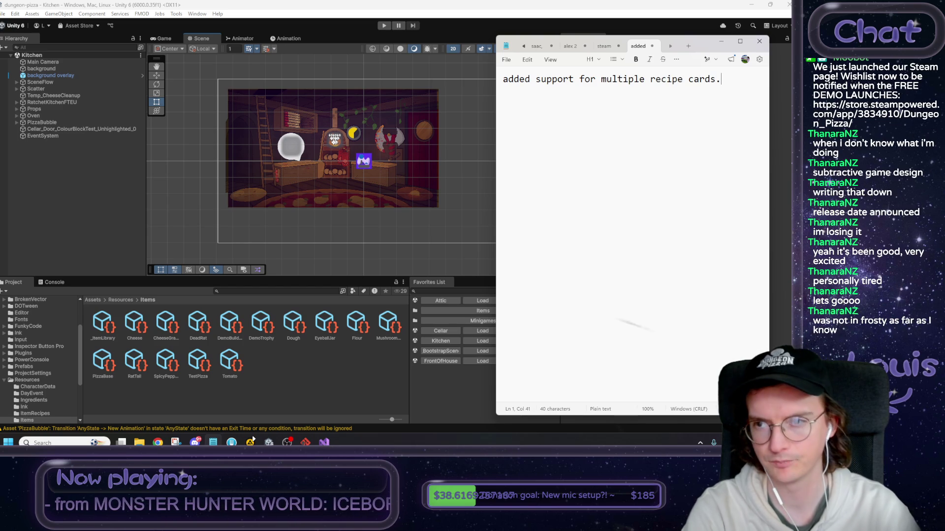
text(added a)
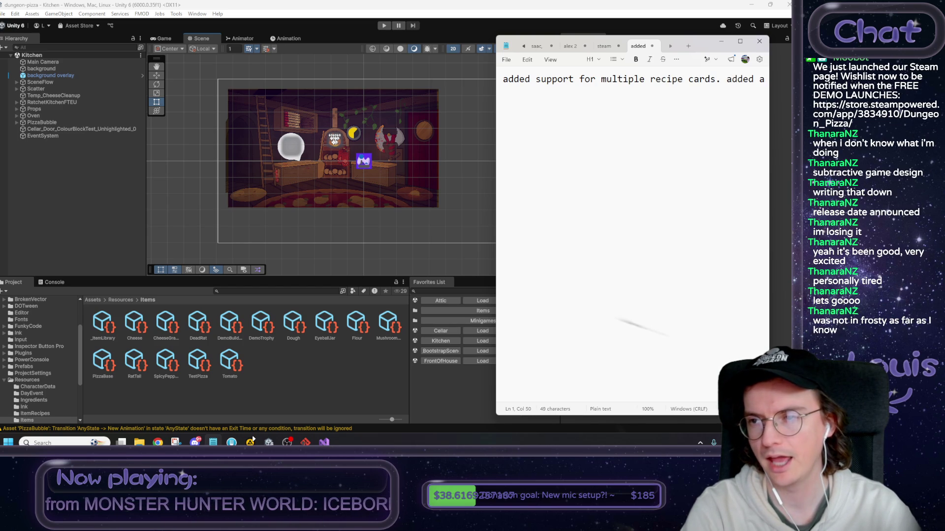
key(BackSpace)
text("unl)
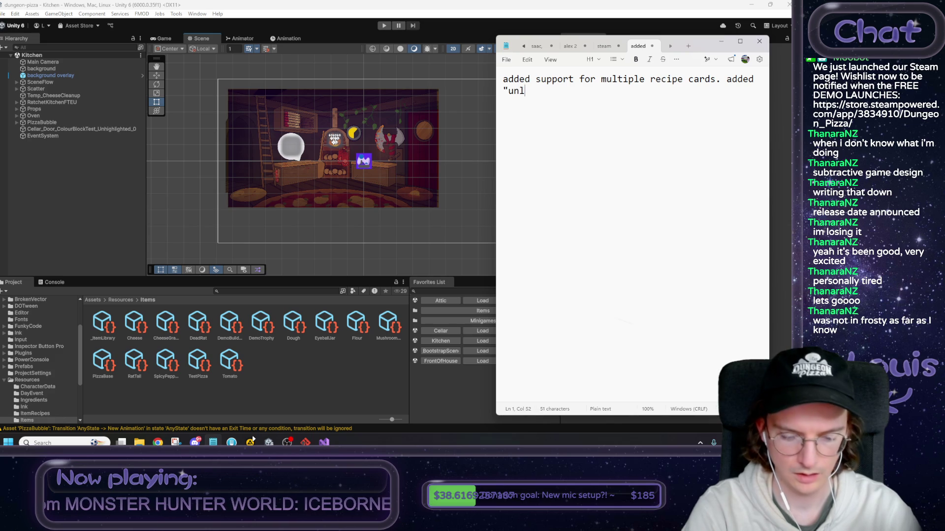
text(ocked" propert)
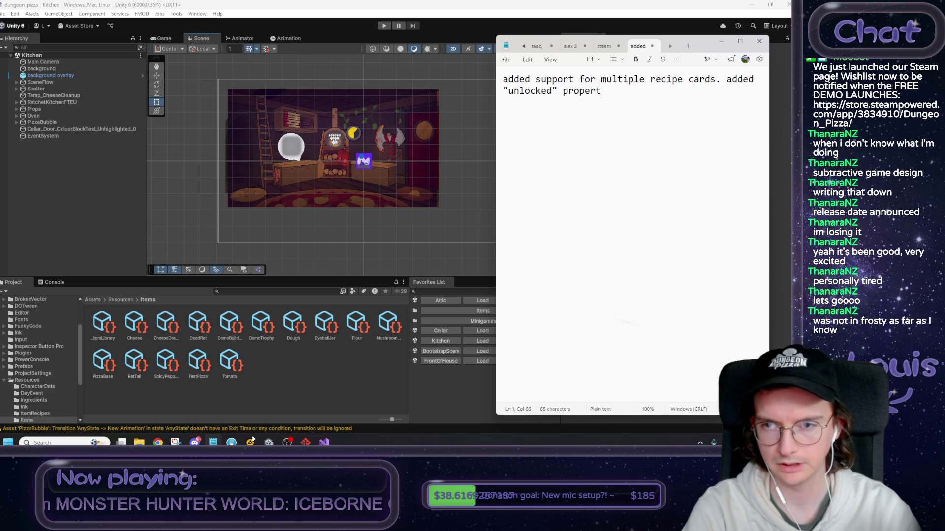
text(y to rec)
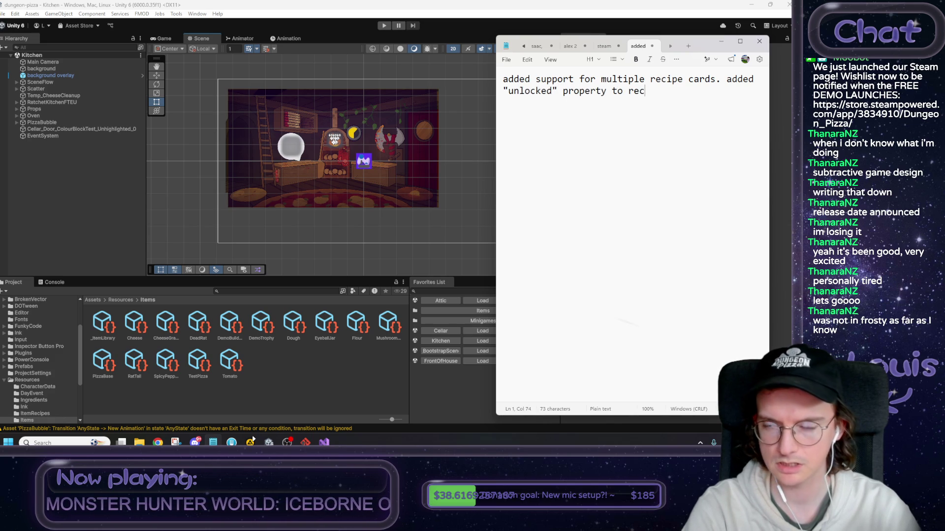
text(ipes. added a )
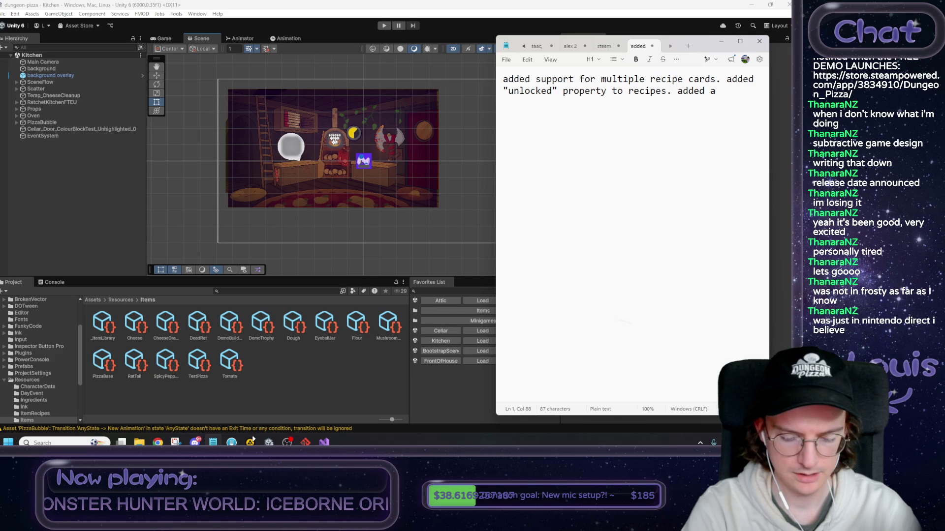
text(locked )
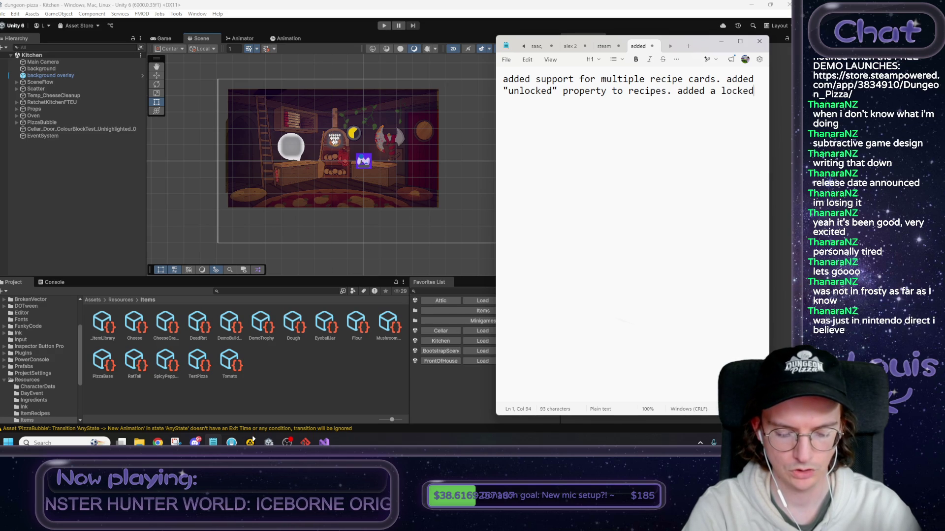
text(rbead)
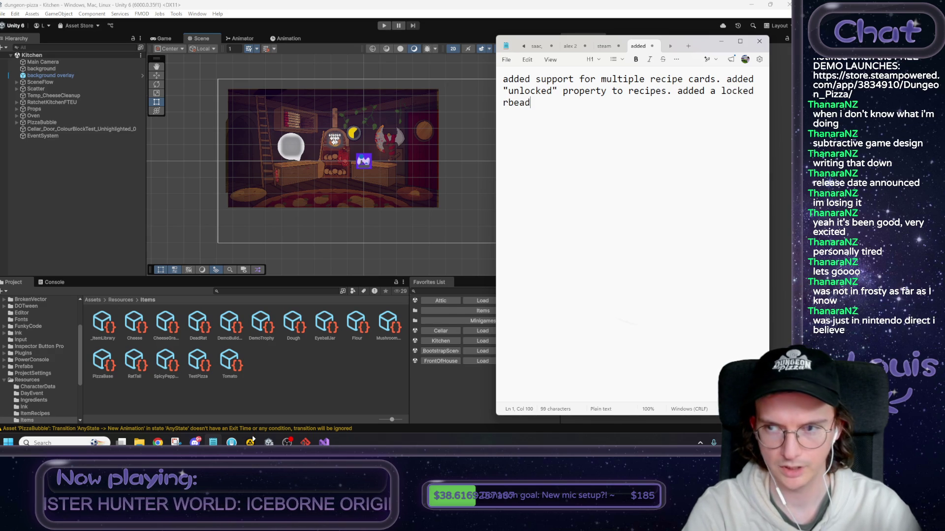
key(BackSpace)
key(BackSpace)
key(BackSpace)
key(BackSpace)
key(BackSpace)
Note the locked breadsticks recipe on dough ball and that locked-card visuals wait for art.
text(breadsticks )
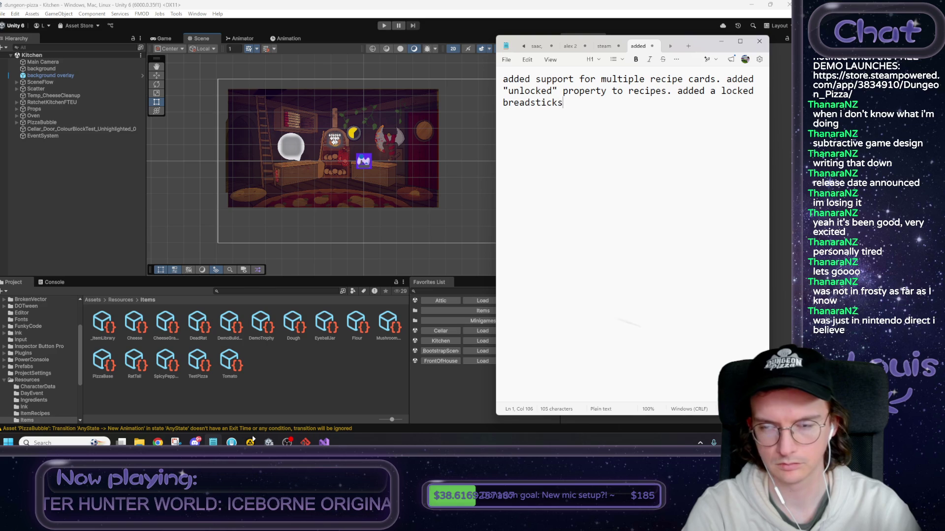
text(recipe)
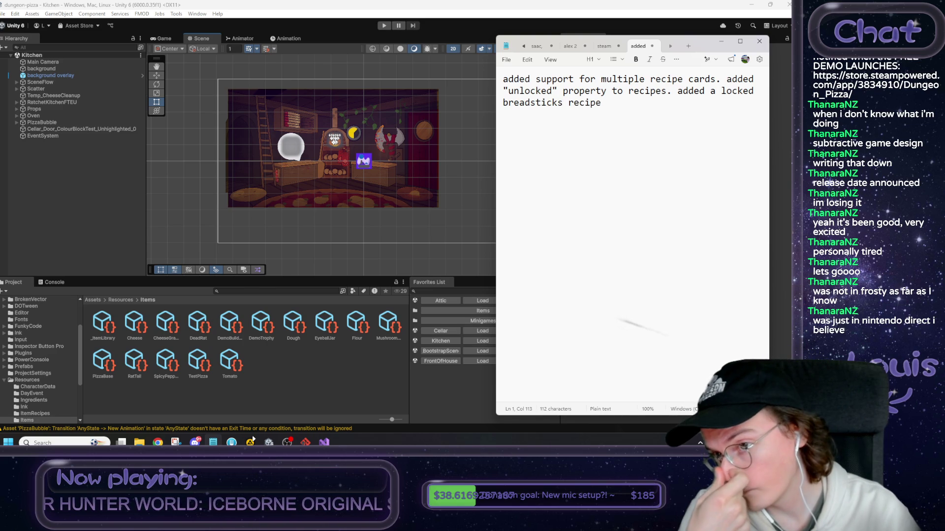
text( to dough ball. )
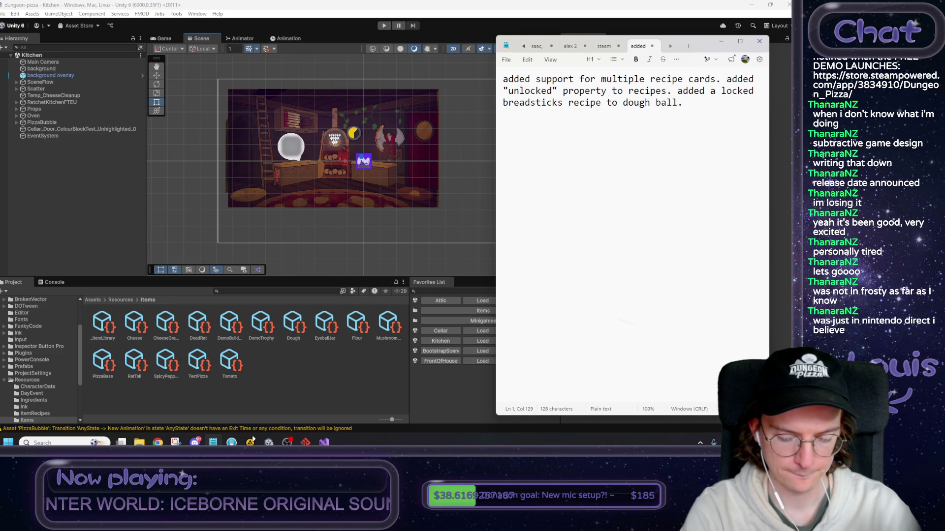
text(locked )
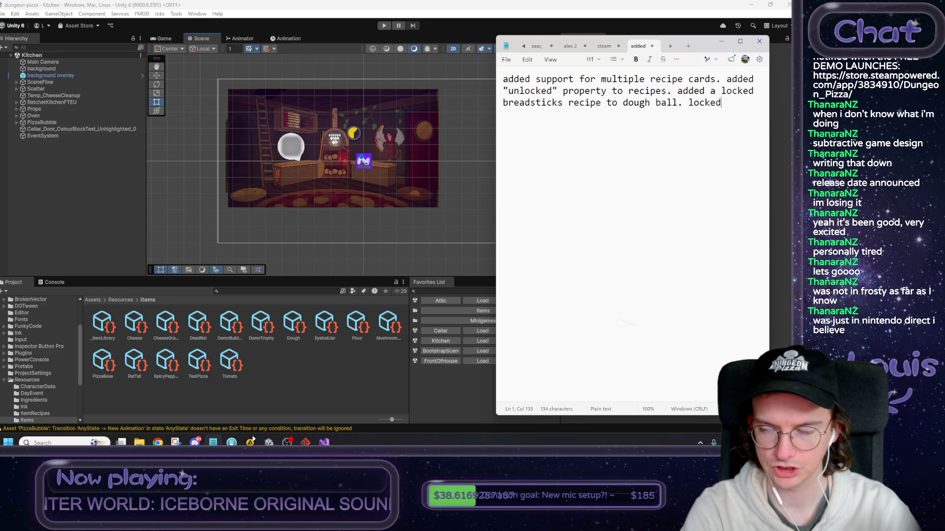
text(recipe )
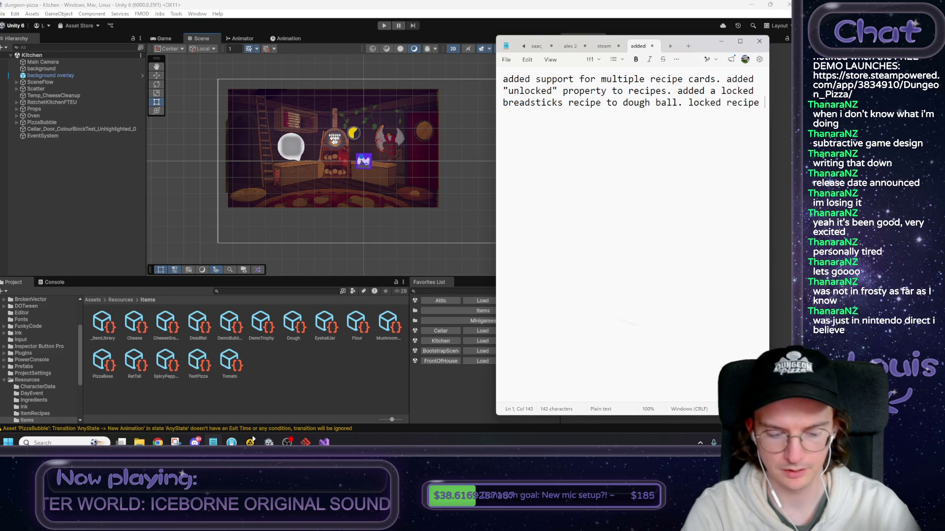
text(cards still need t)
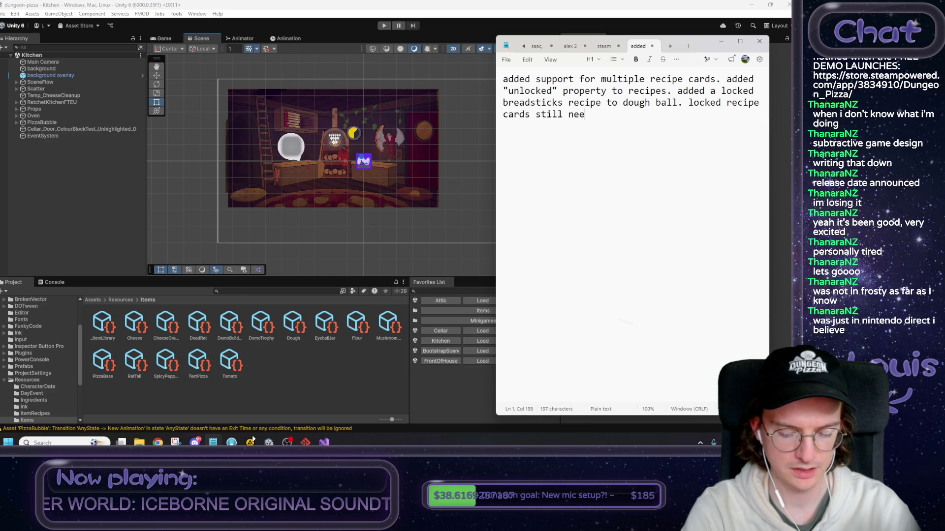
key(BackSpace)
text(some)
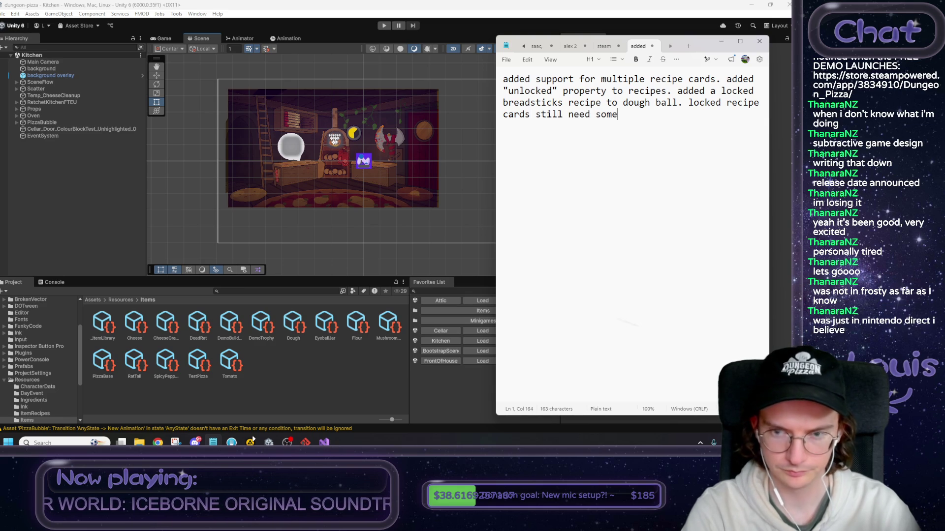
text( visual work butm)
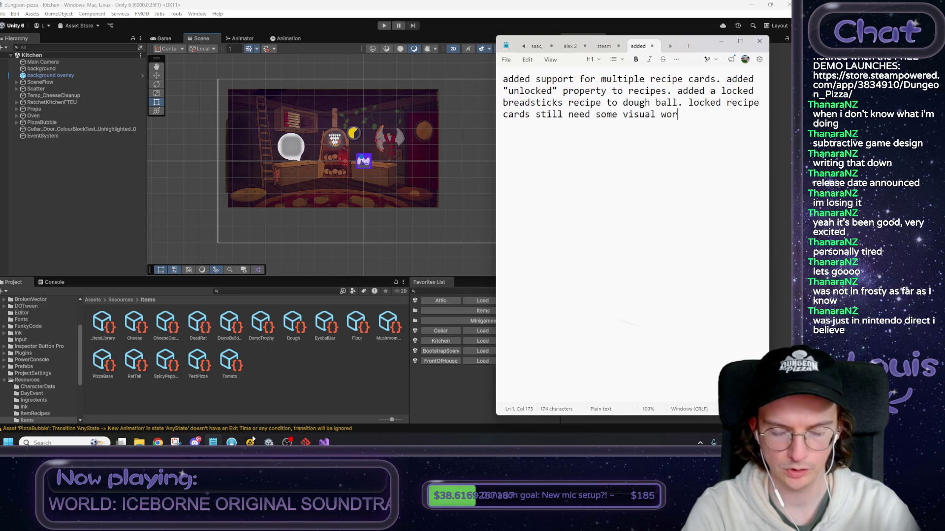
key(BackSpace)
key(BackSpace)
text(we)
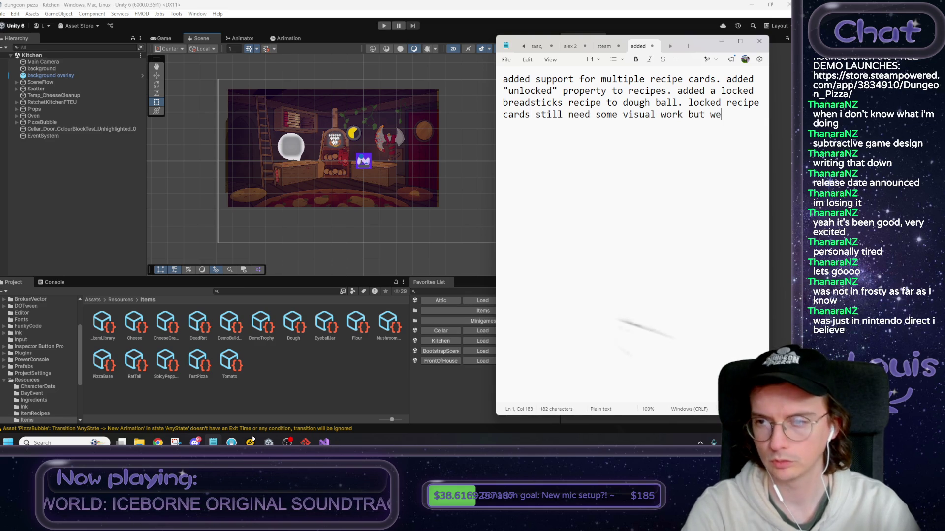
text('ll ho)
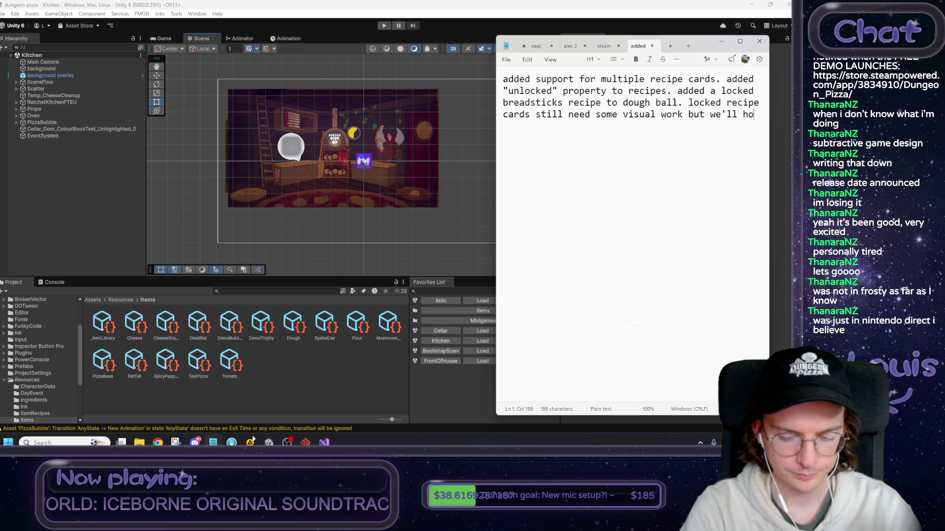
text(ld off until )
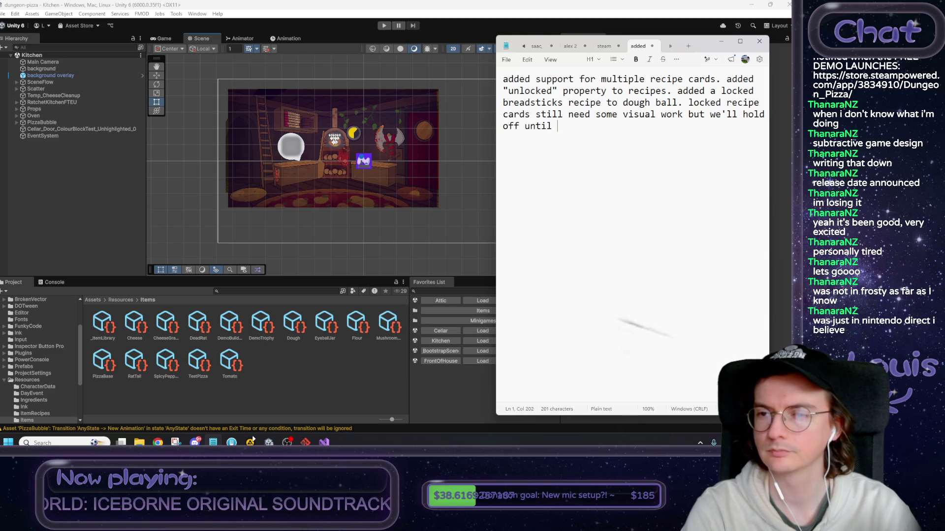
text(art comes in.)
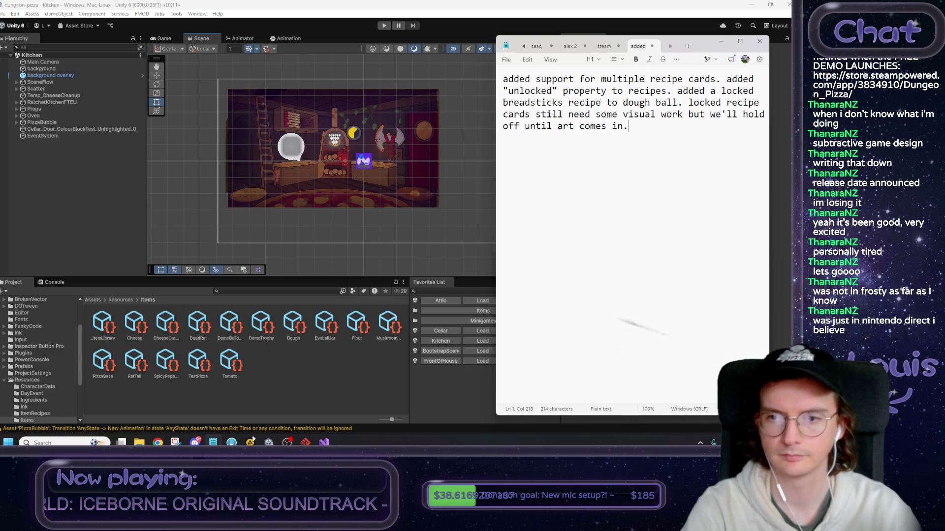
key(ctrl+a)
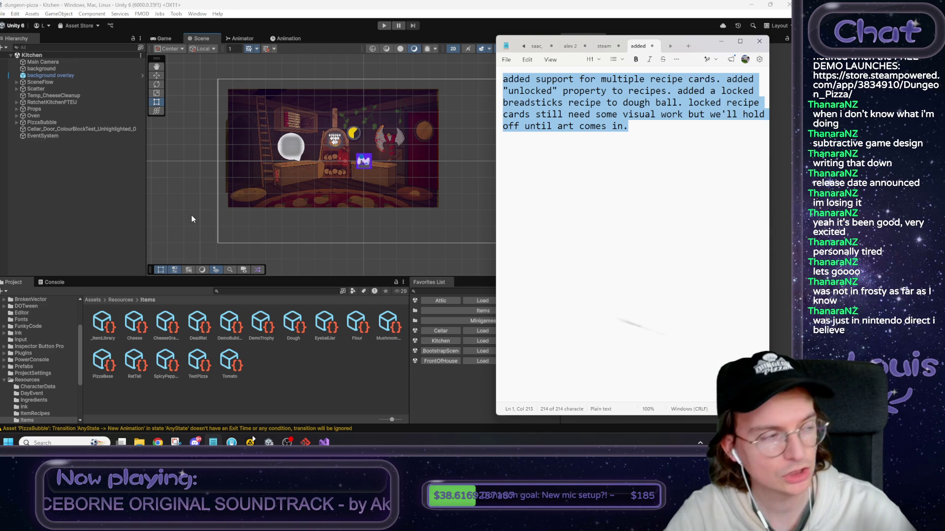
click(190, 209)
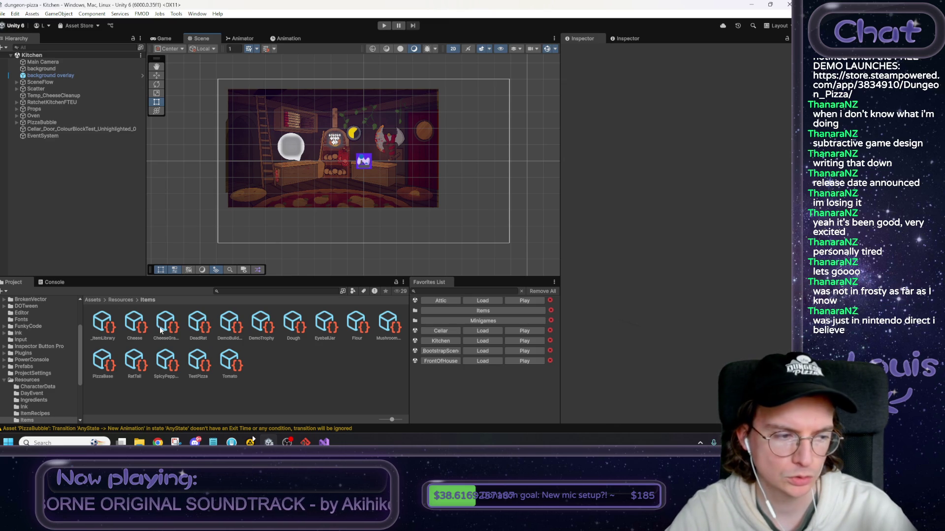
Scroll and pan the Unity Kitchen Scene view slightly.
scroll(260, 234, up, 2)
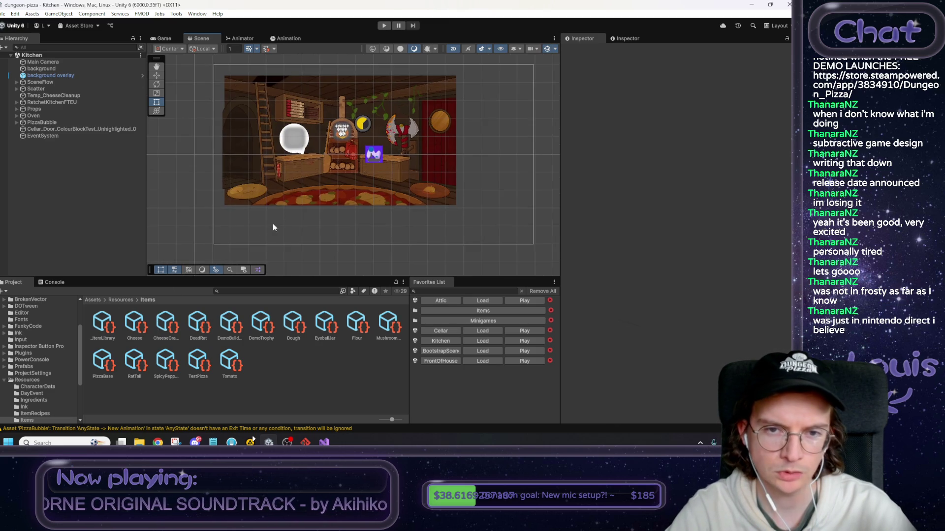
scroll(265, 241, down, 3)
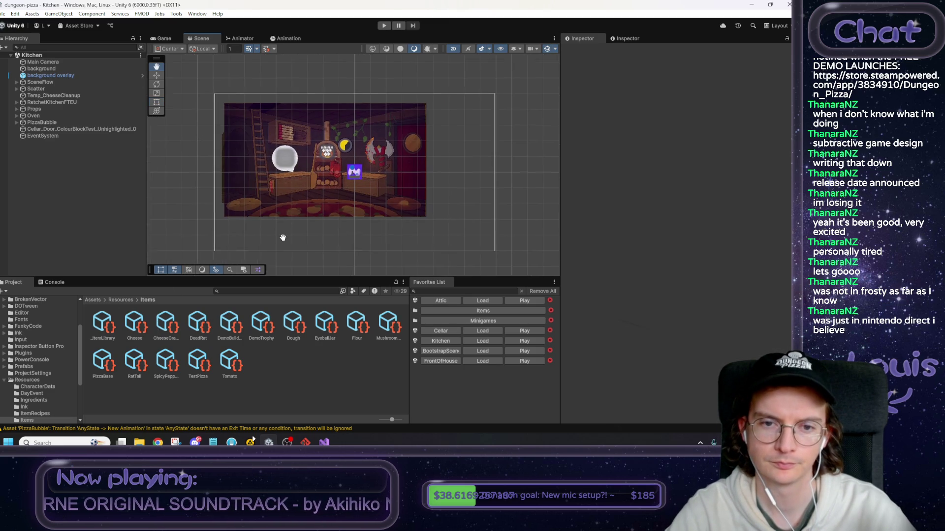
drag(283, 238, 285, 234)
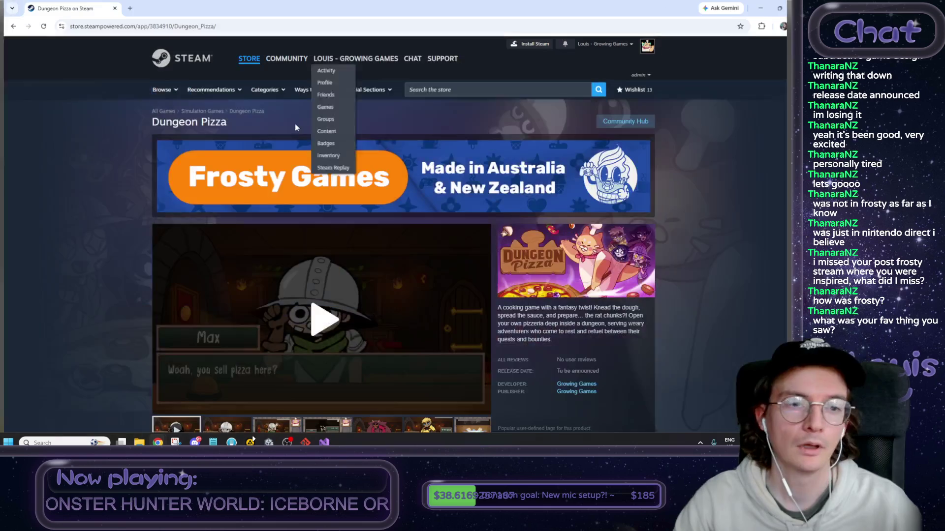
Open the Frosty Games Celebration sale page from the Dungeon Pizza banner and view its top premieres.
click(269, 171)
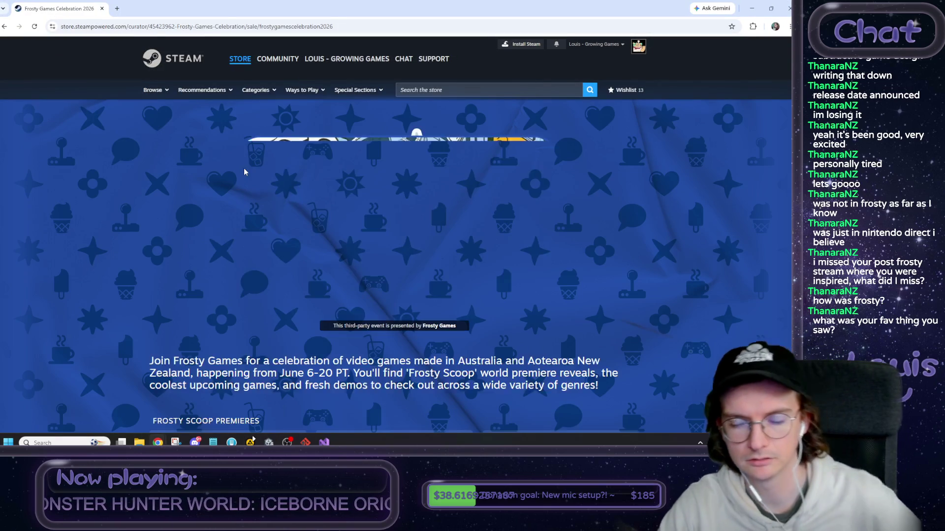
scroll(157, 245, down, 10)
scroll(153, 247, up, 5)
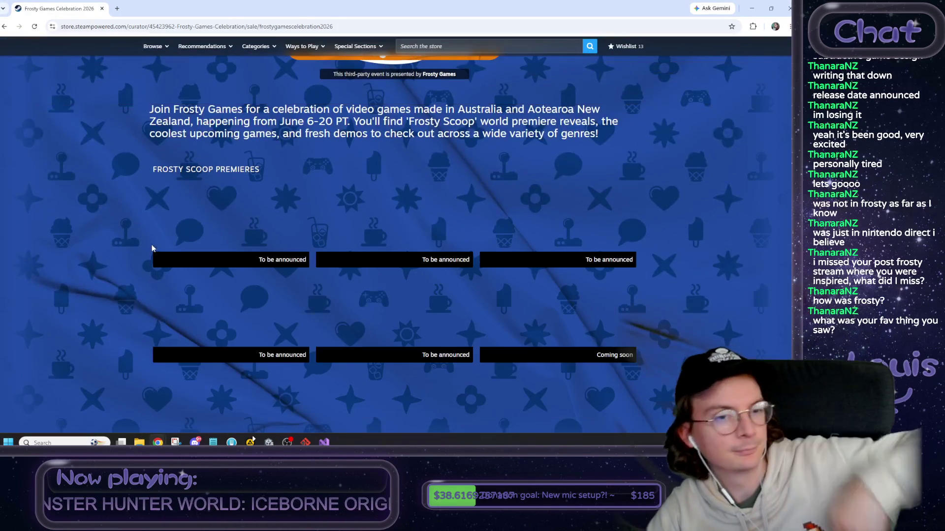
mouse_move(212, 214)
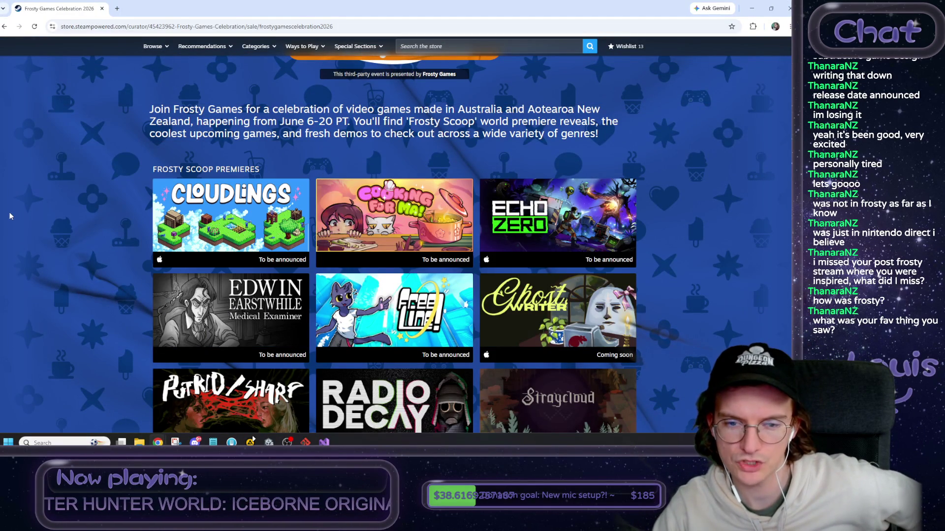
mouse_move(389, 217)
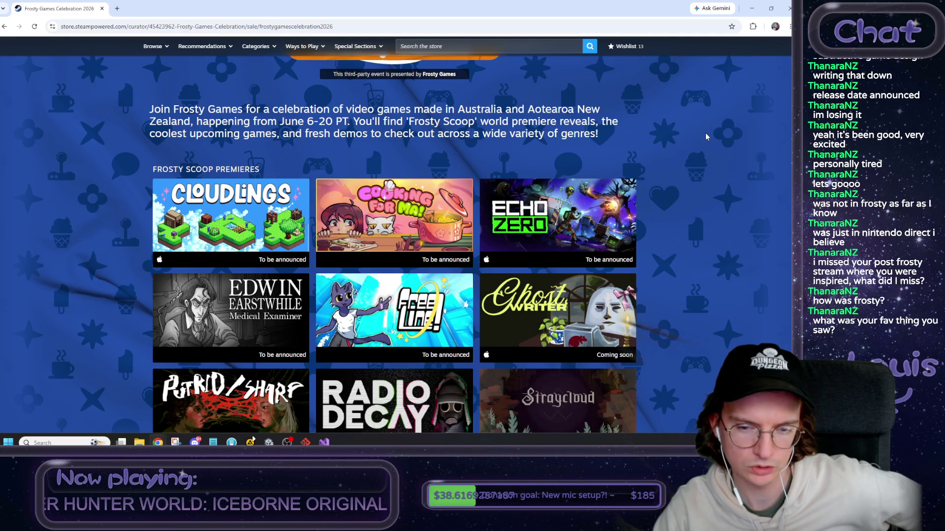
Scroll past the Frosty Scoop Premieres down to the Just Released and Fresh Demos sections.
scroll(706, 137, down, 2)
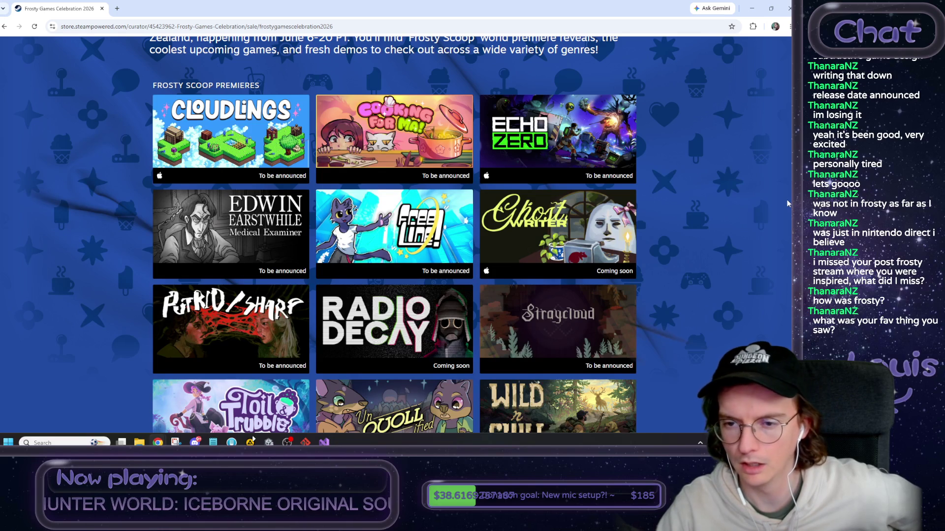
mouse_move(594, 237)
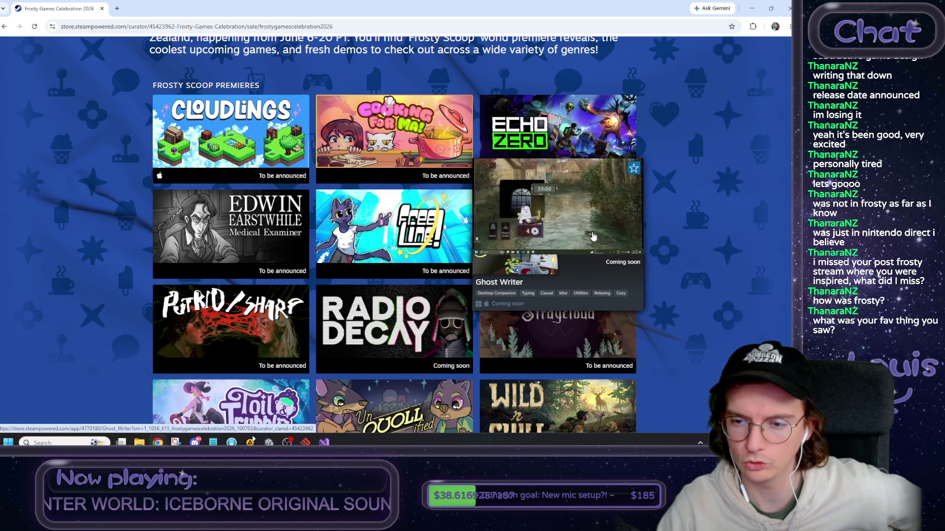
scroll(731, 210, down, 3)
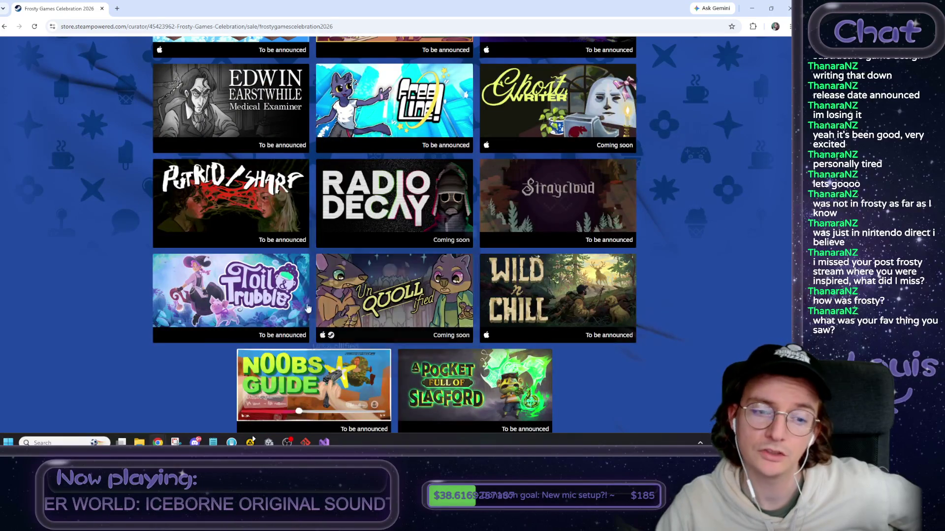
mouse_move(261, 305)
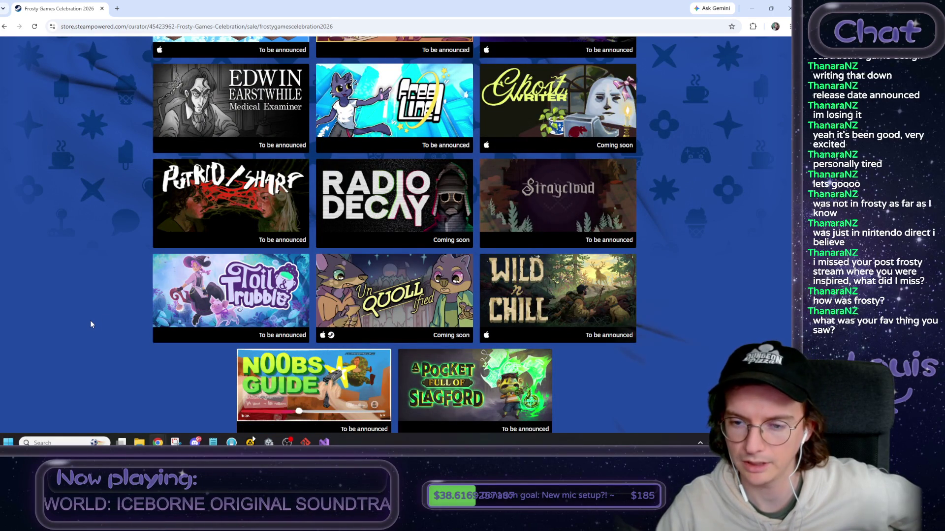
scroll(83, 326, down, 1)
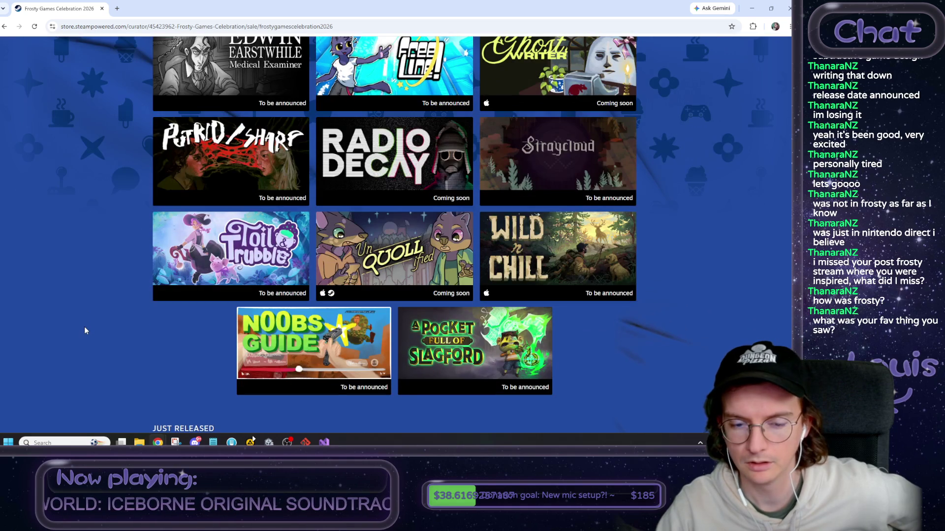
mouse_move(544, 260)
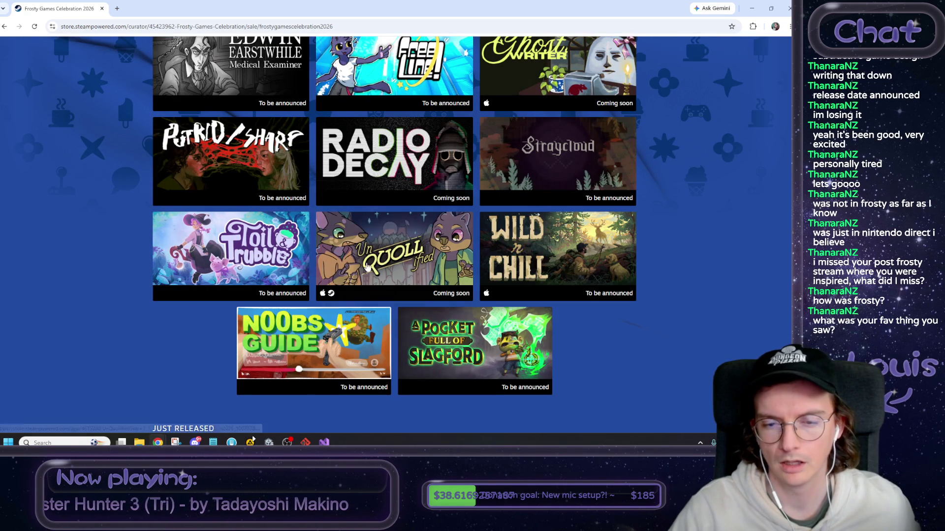
mouse_move(369, 267)
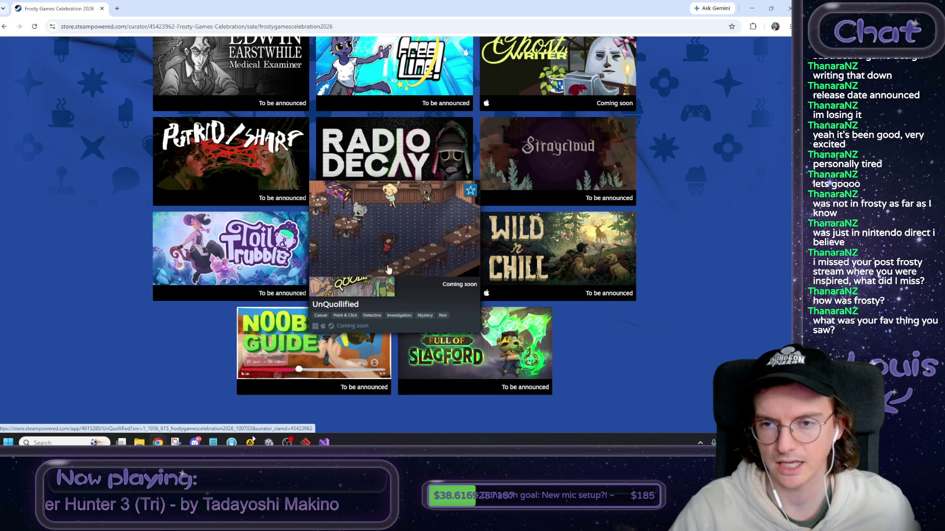
scroll(422, 102, up, 3)
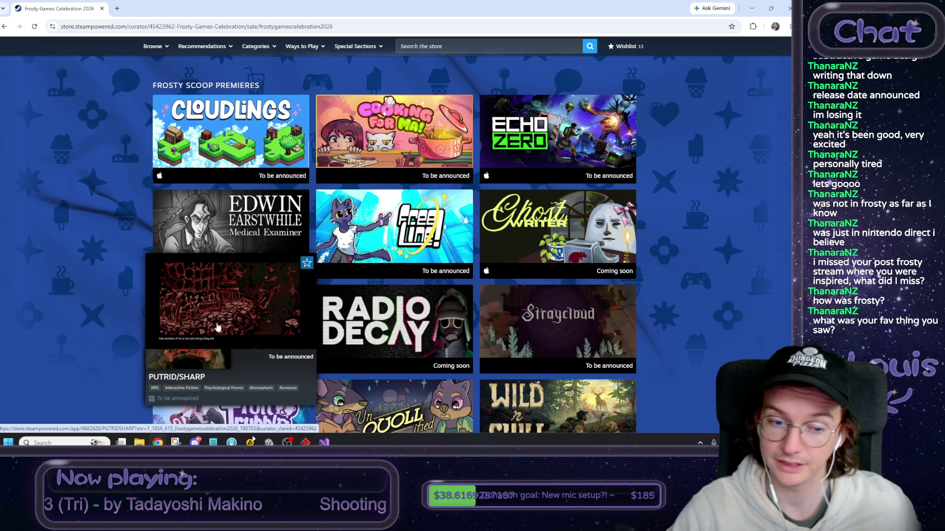
scroll(92, 332, down, 10)
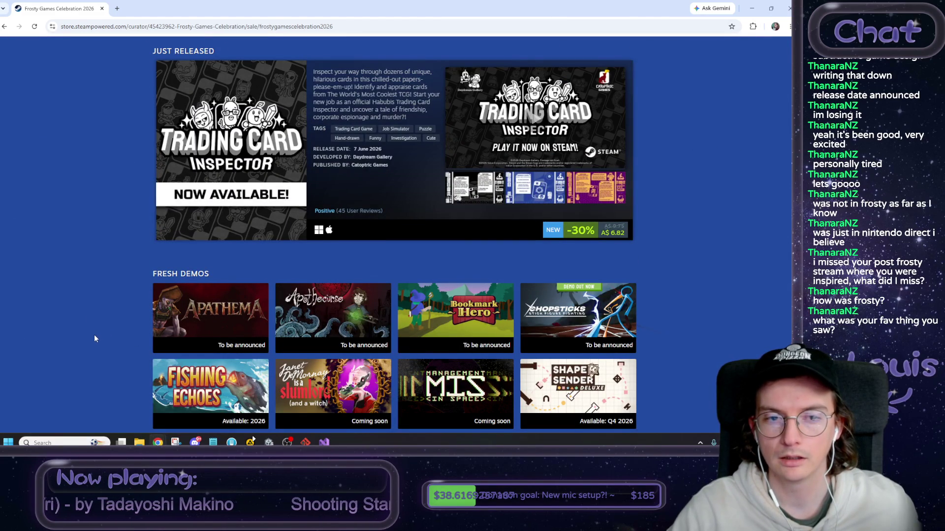
Preview several Fresh Demos tiles, then scroll on until Upcoming Games comes into view.
scroll(96, 337, up, 1)
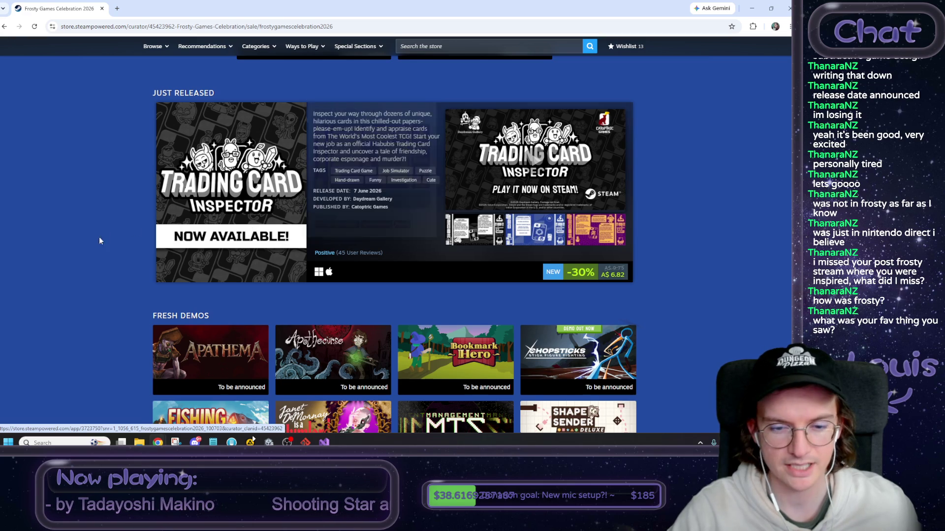
scroll(96, 261, down, 3)
scroll(96, 266, down, 1)
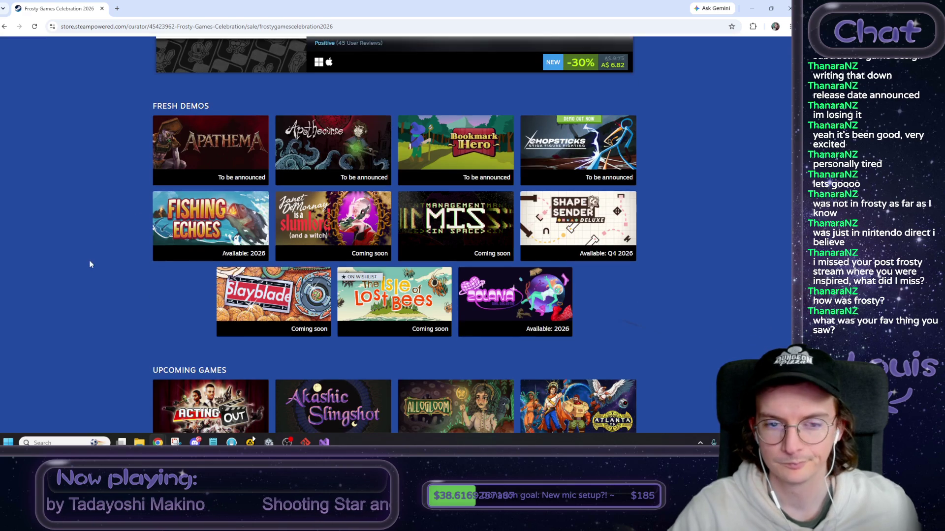
mouse_move(544, 322)
mouse_move(392, 294)
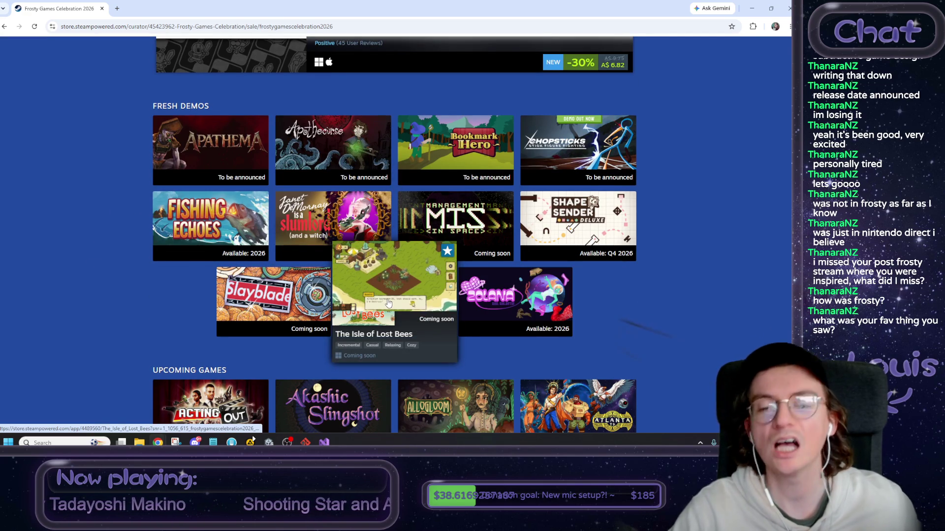
mouse_move(612, 251)
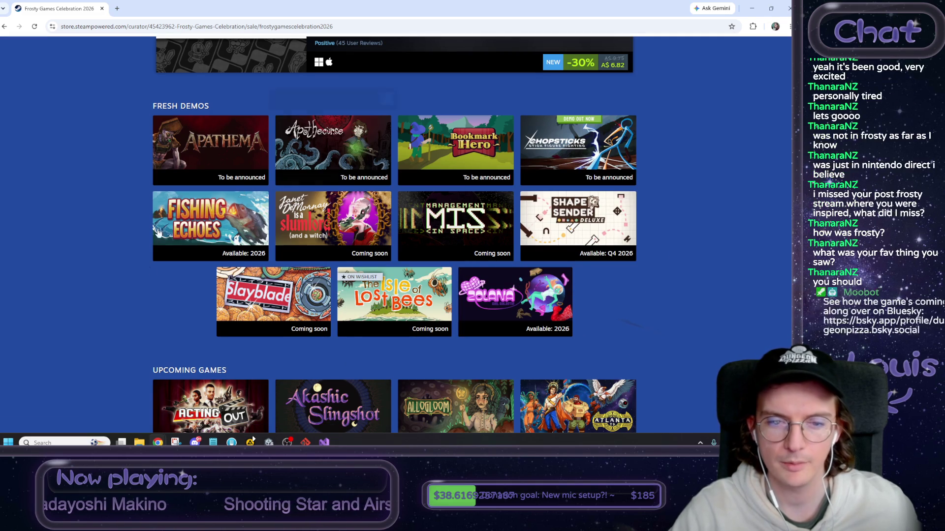
mouse_move(293, 300)
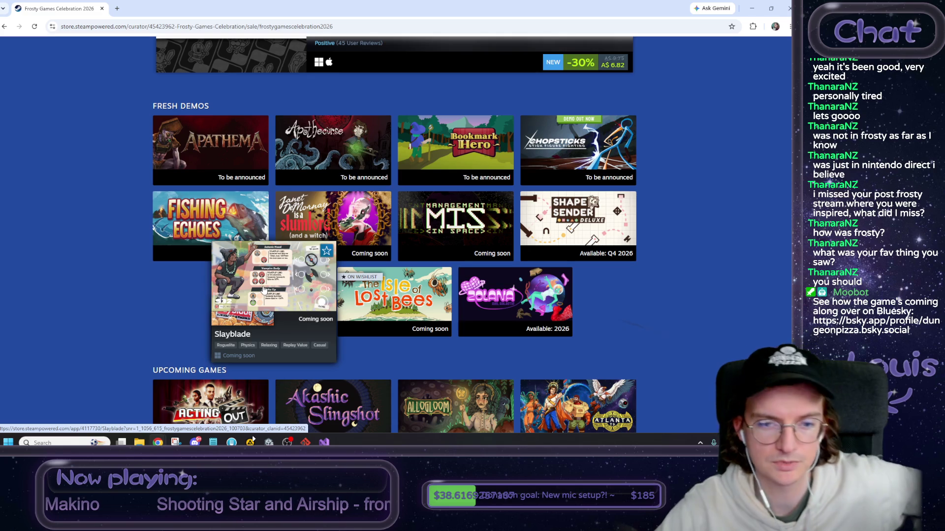
scroll(137, 256, down, 3)
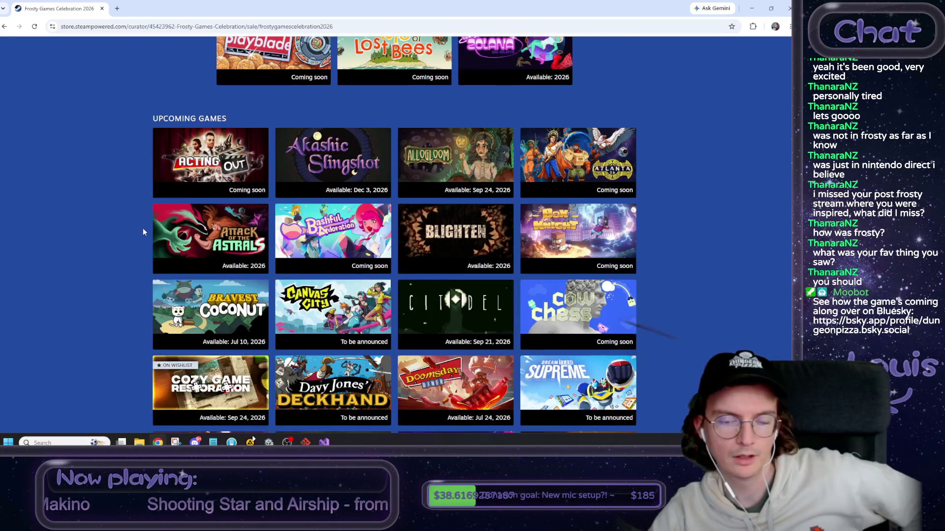
Scroll through Upcoming Games into Recently Released, previewing tiles along the way.
mouse_move(392, 252)
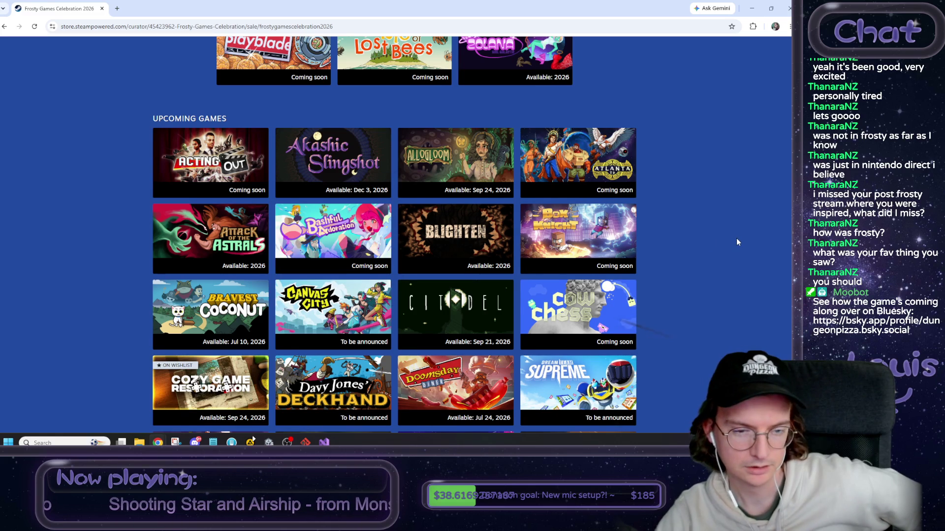
scroll(736, 238, down, 1)
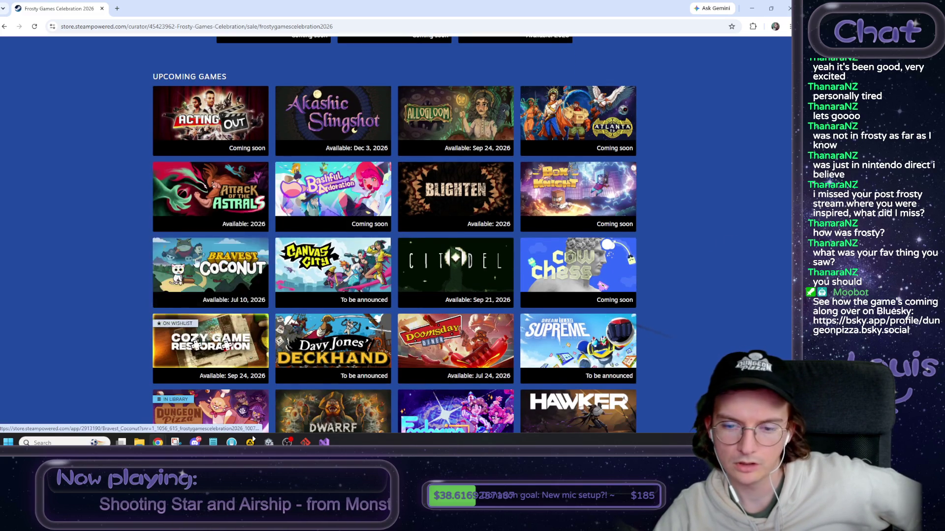
scroll(135, 249, down, 2)
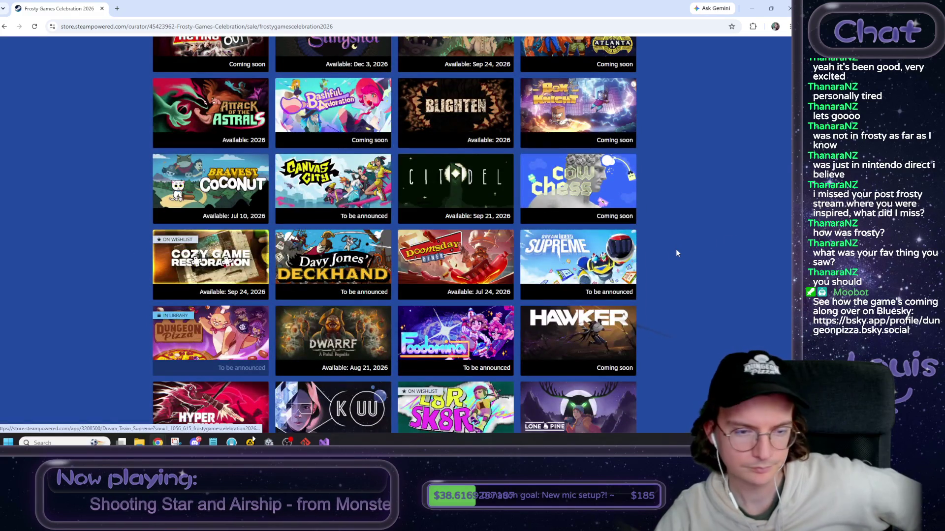
scroll(220, 250, down, 2)
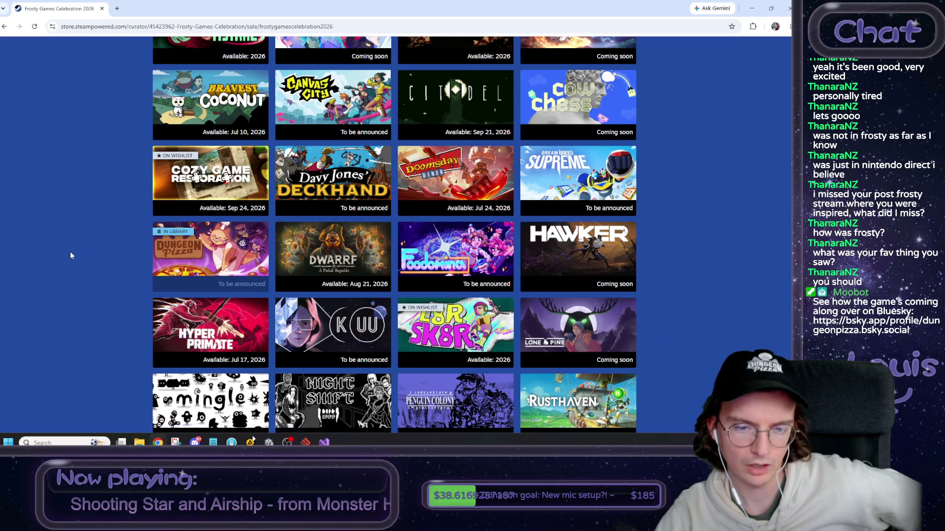
scroll(70, 256, down, 2)
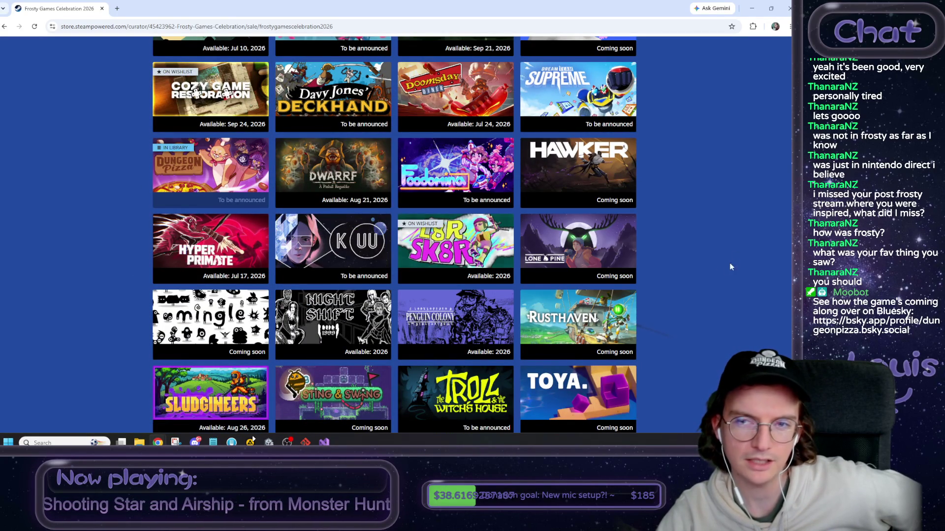
mouse_move(208, 201)
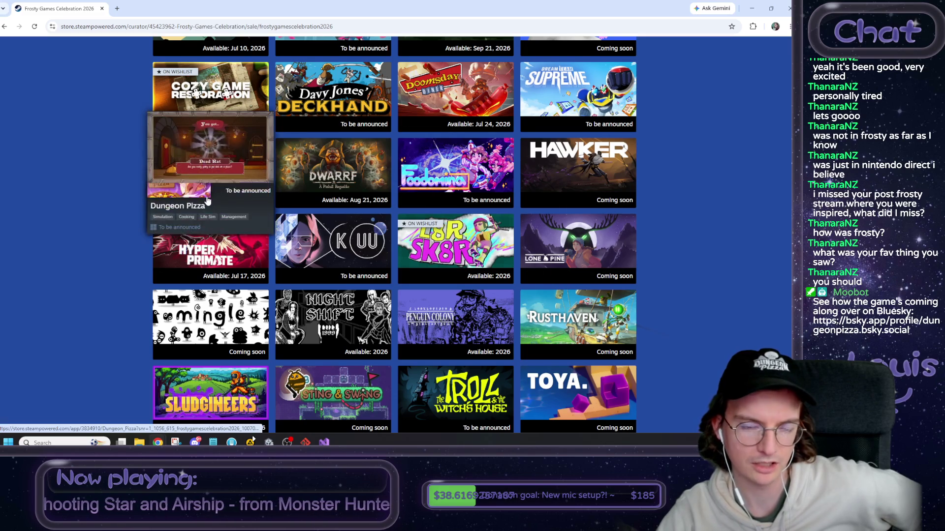
Browse the Recently Released and showcase sections, previewing individual game tiles.
scroll(112, 275, up, 1)
scroll(112, 276, up, 3)
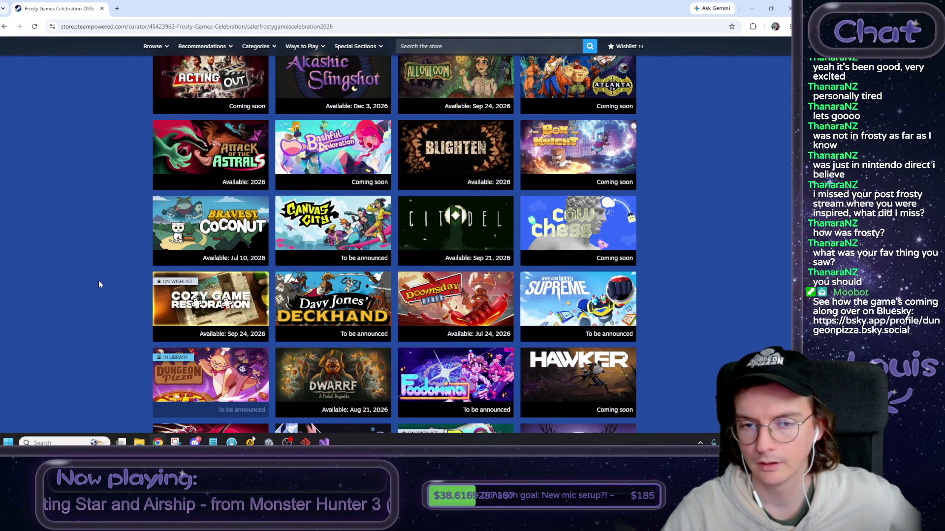
scroll(97, 281, down, 3)
scroll(97, 280, up, 3)
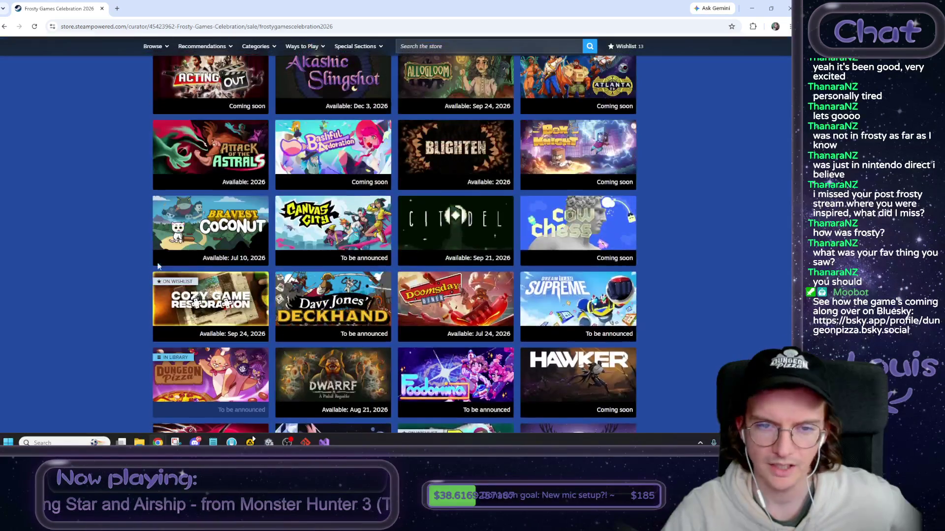
mouse_move(361, 225)
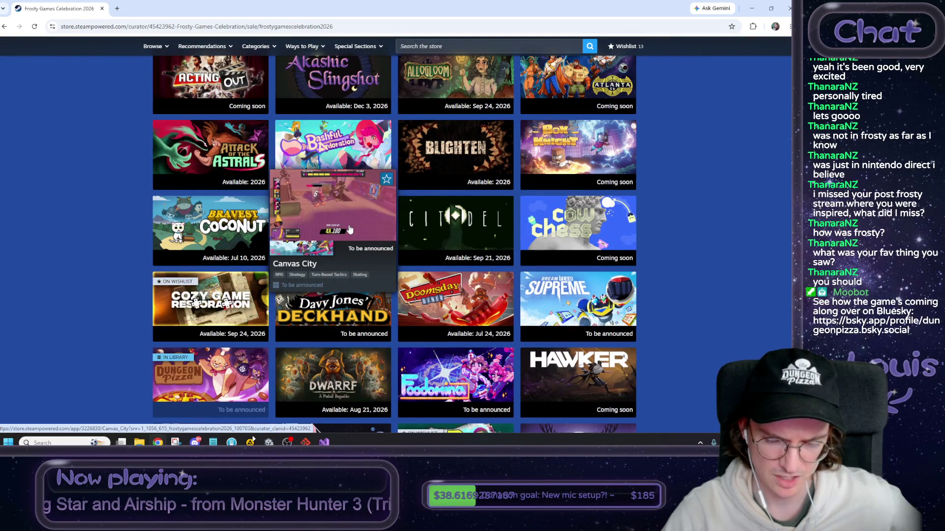
scroll(107, 280, down, 3)
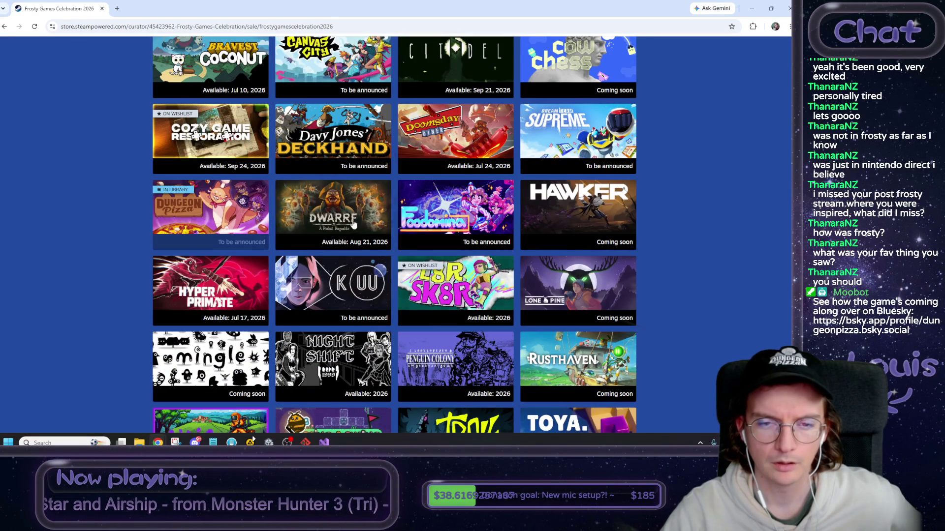
mouse_move(312, 205)
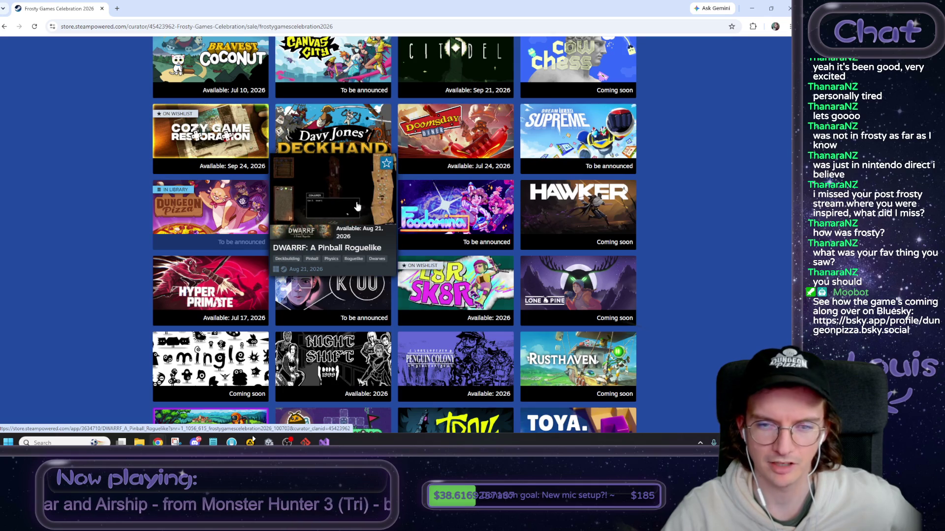
scroll(686, 259, down, 2)
scroll(688, 264, down, 1)
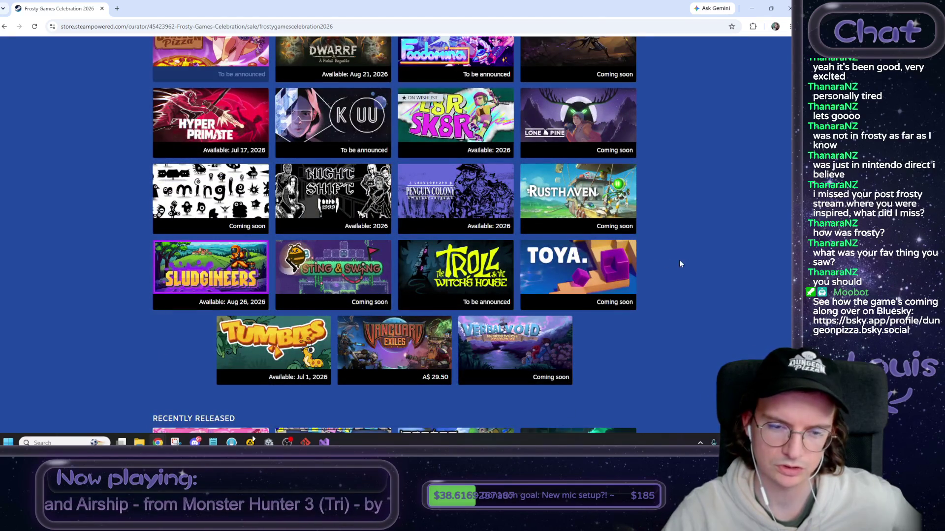
mouse_move(346, 264)
mouse_move(484, 269)
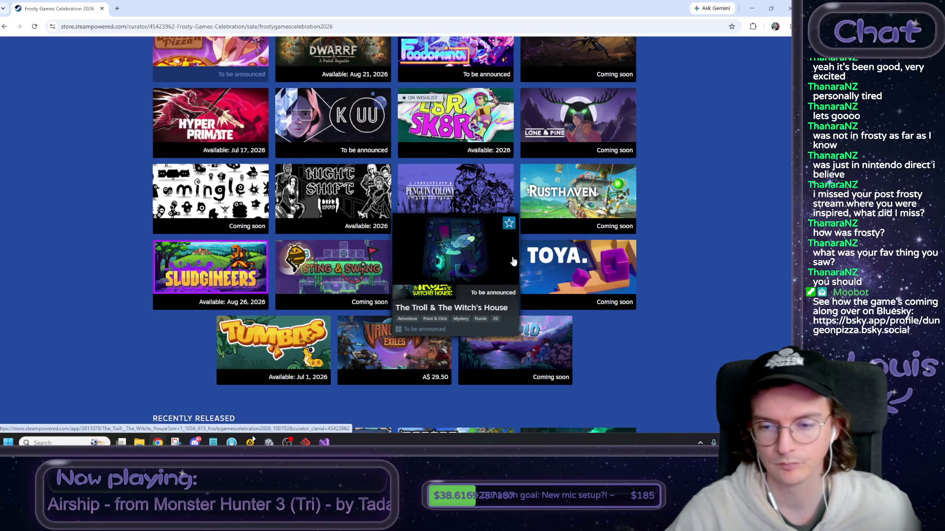
Move on to the Frosty Scoop premieres such as Cloudlings, Echo Zero and Wild n Chill.
scroll(676, 216, down, 2)
scroll(676, 216, down, 1)
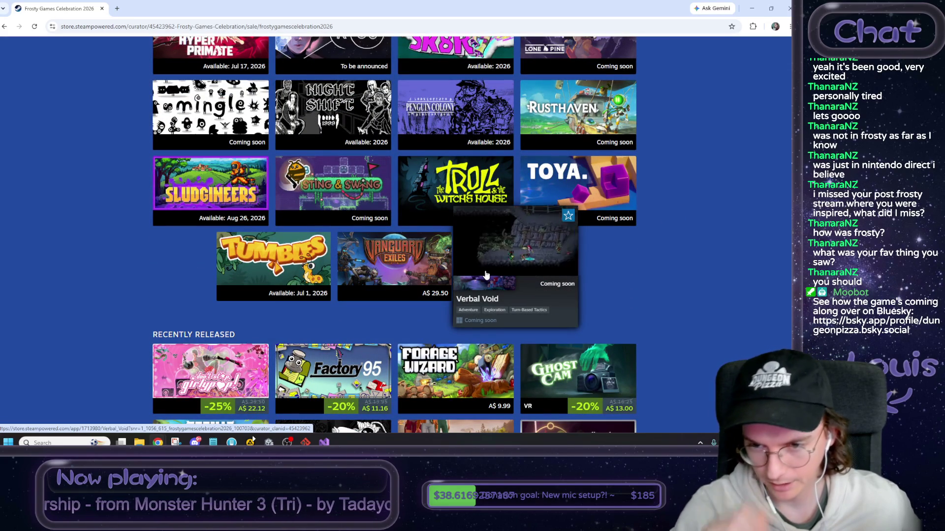
mouse_move(298, 269)
scroll(69, 255, down, 5)
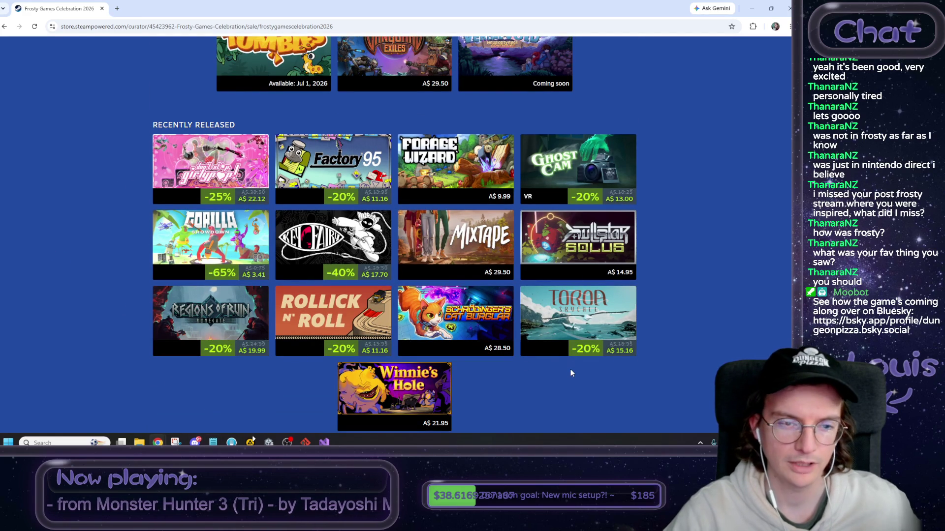
scroll(569, 370, down, 8)
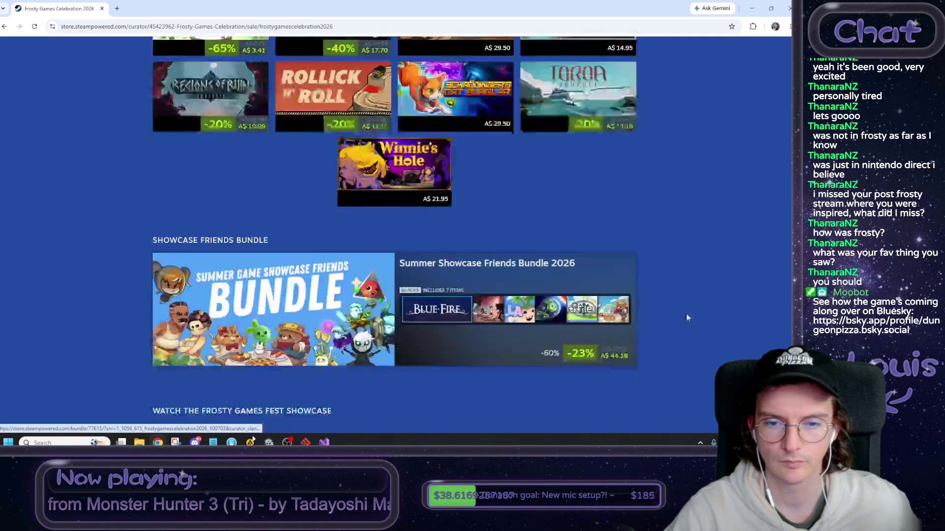
scroll(721, 311, down, 13)
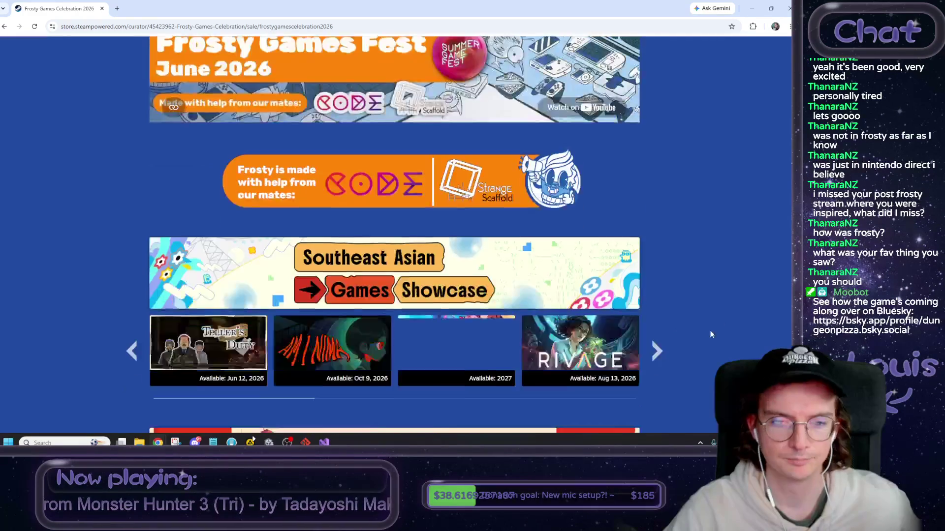
scroll(710, 341, up, 20)
scroll(772, 199, down, 10)
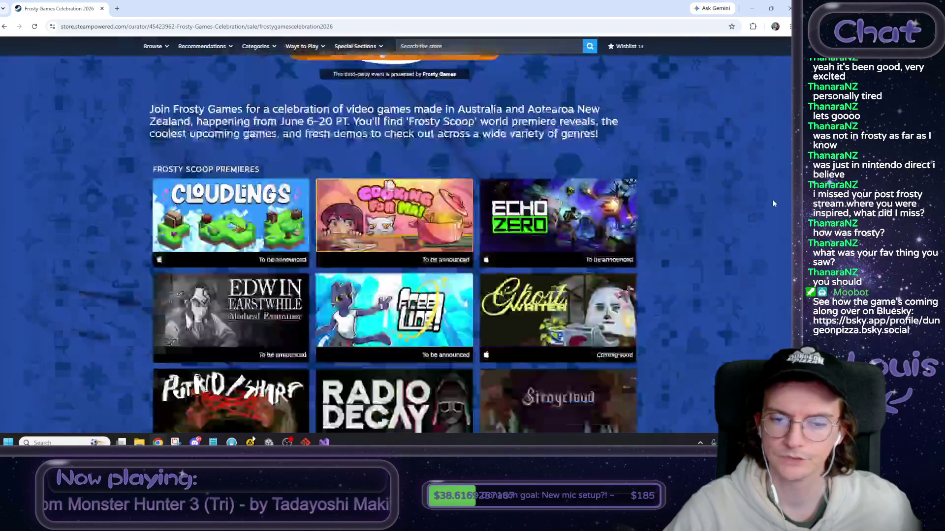
scroll(772, 208, up, 1)
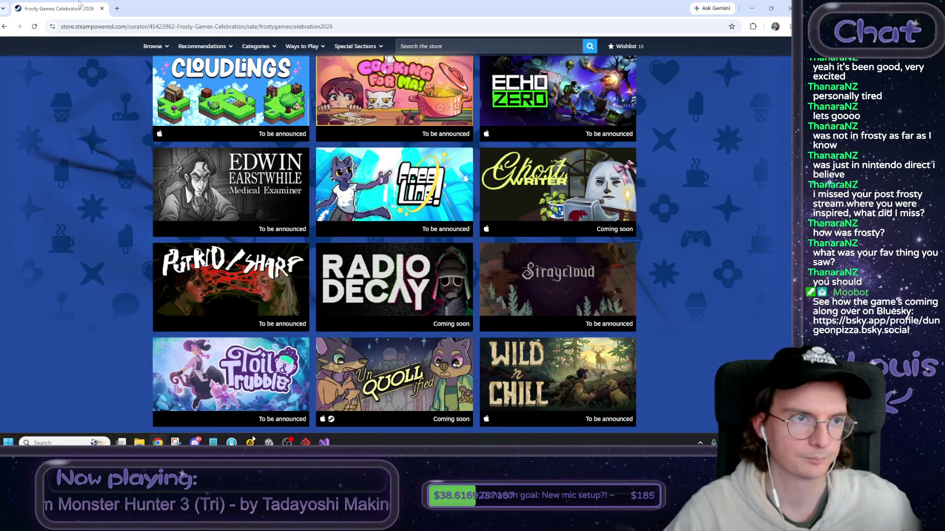
Back in Unity, pan and zoom out the Kitchen scene view to survey the kitchen layout.
key(alt+Tab)
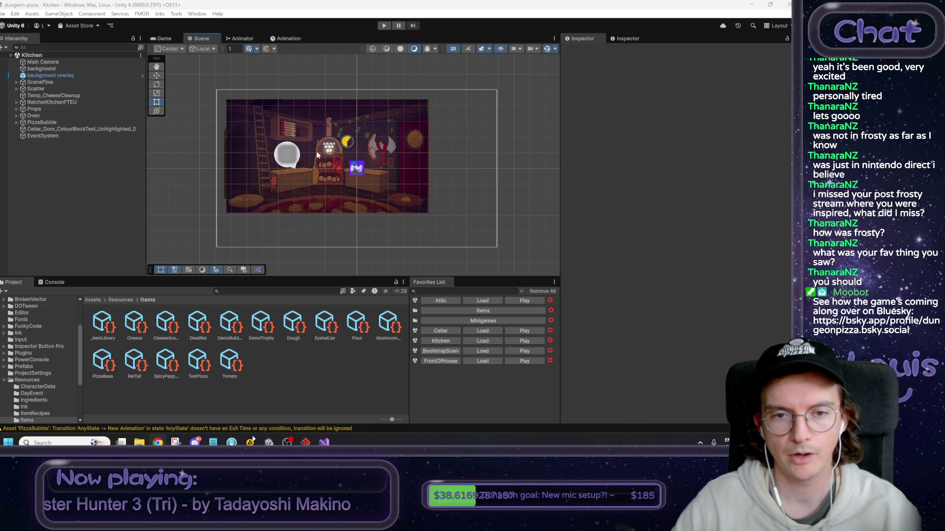
drag(329, 184, 342, 186)
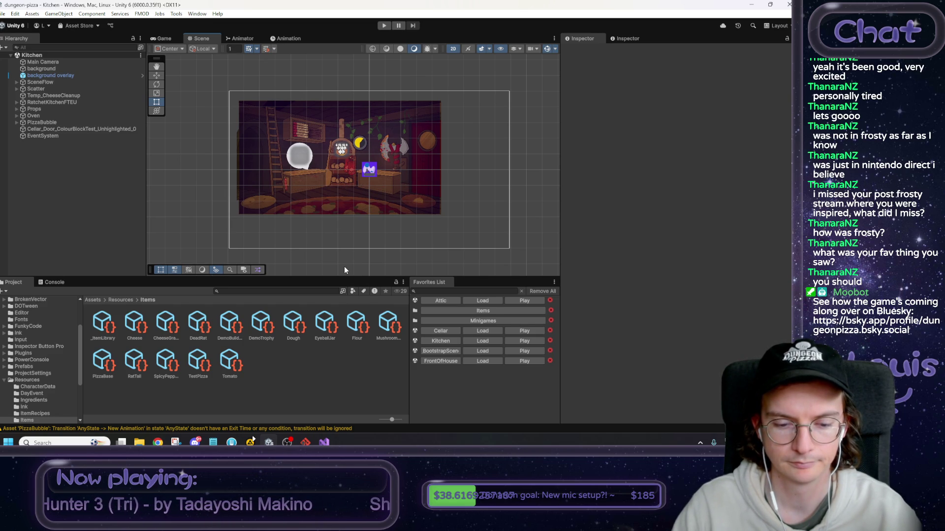
scroll(301, 243, down, 3)
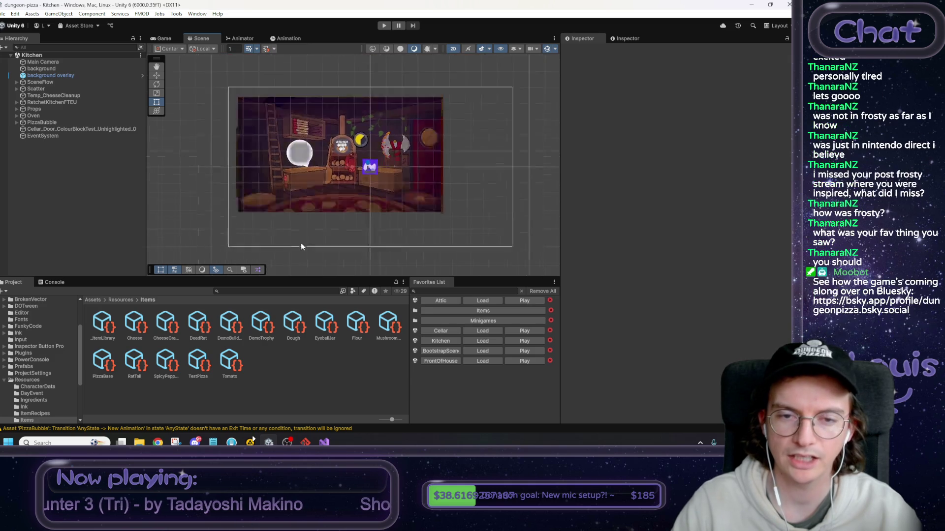
drag(296, 245, 281, 257)
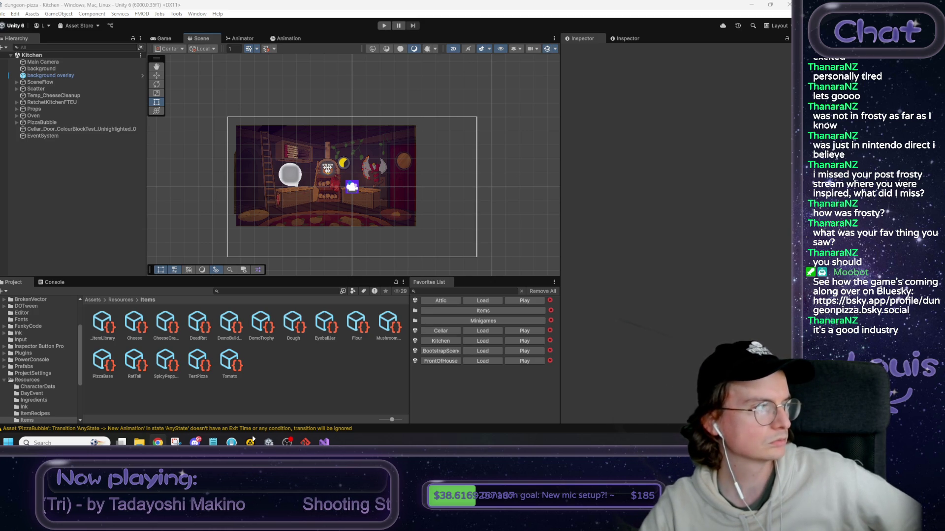
key(alt+Tab)
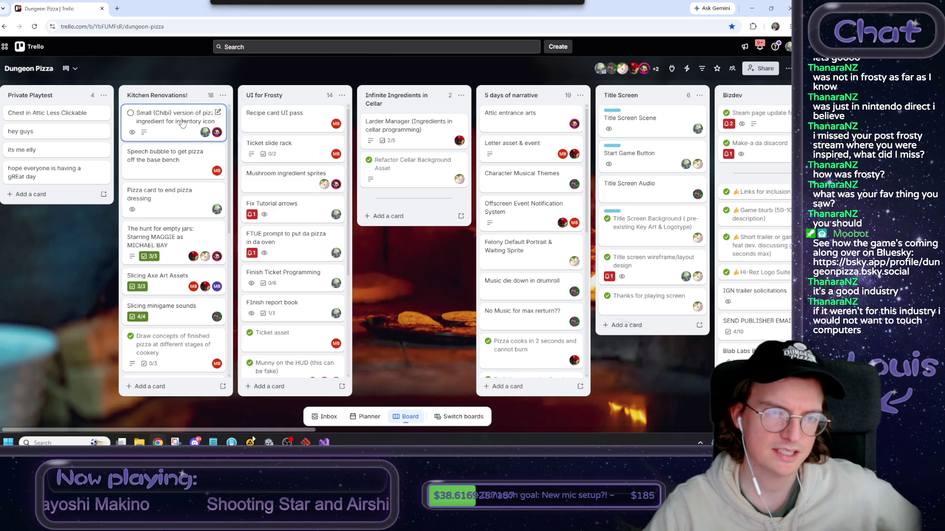
Move the Trello browser window aside and hide it so Unity's Kitchen scene shows.
drag(104, 15, 53, 24)
key(alt+Tab)
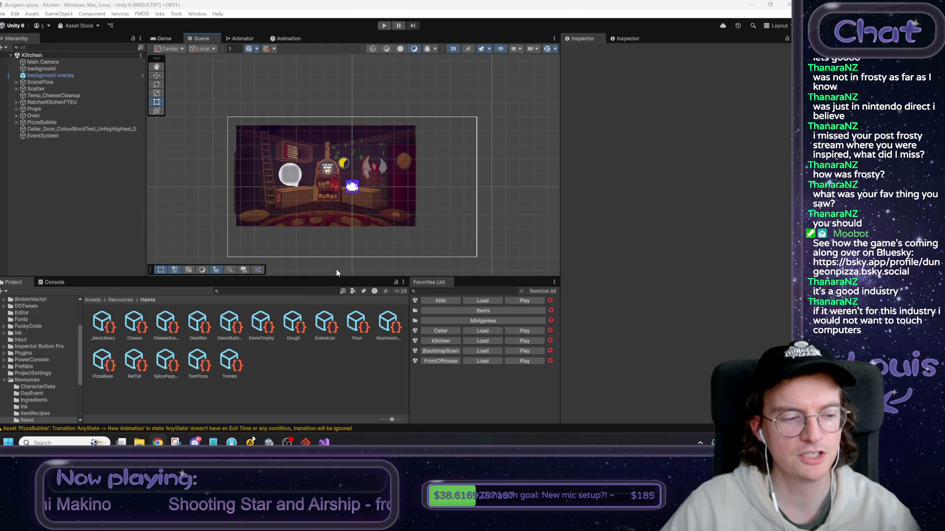
Enter Play mode, place the dough on the bench, start Pizza Base, then knead and slam it.
click(382, 27)
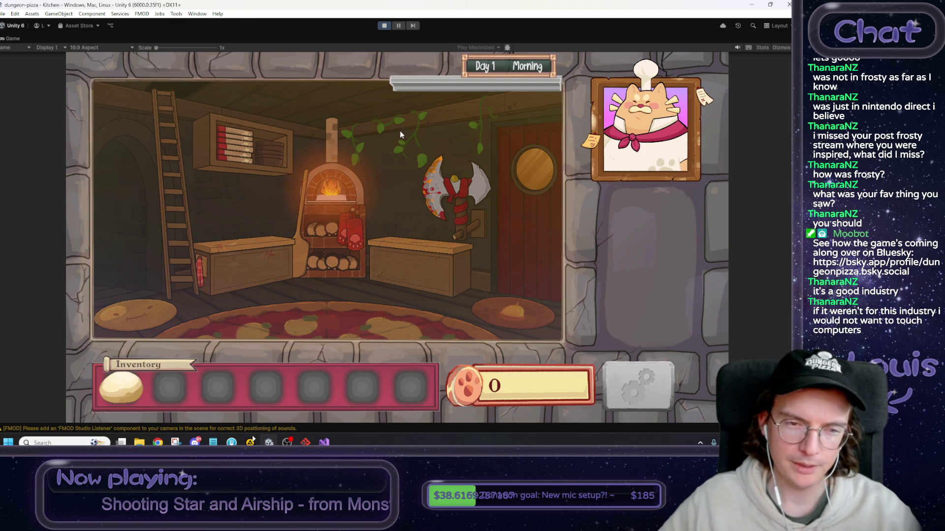
click(253, 252)
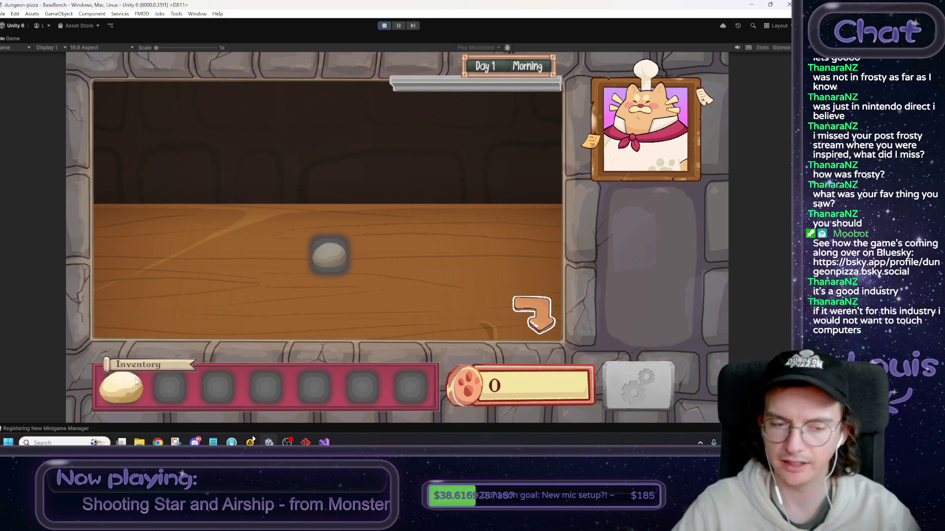
drag(165, 365, 329, 265)
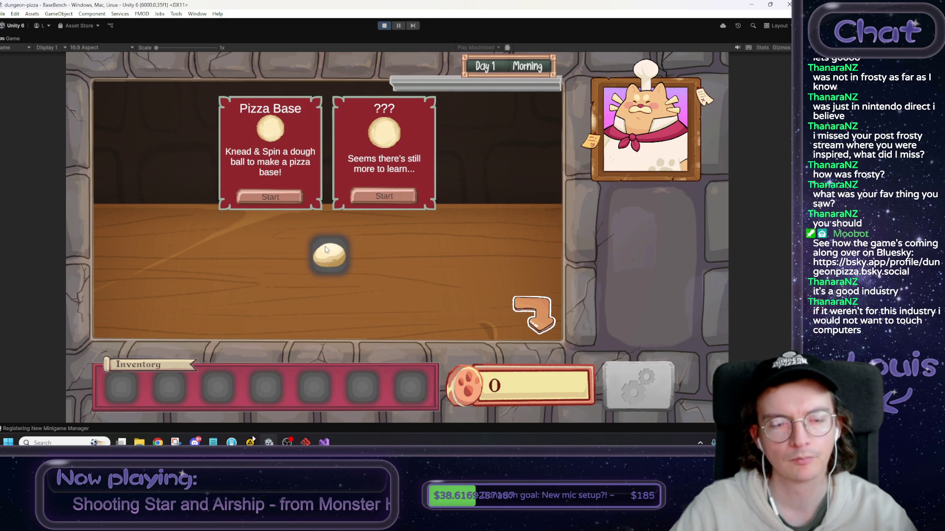
click(288, 196)
drag(329, 291, 341, 150)
mouse_move(324, 336)
mouse_down()
mouse_move(325, 79)
mouse_move(336, 400)
mouse_up()
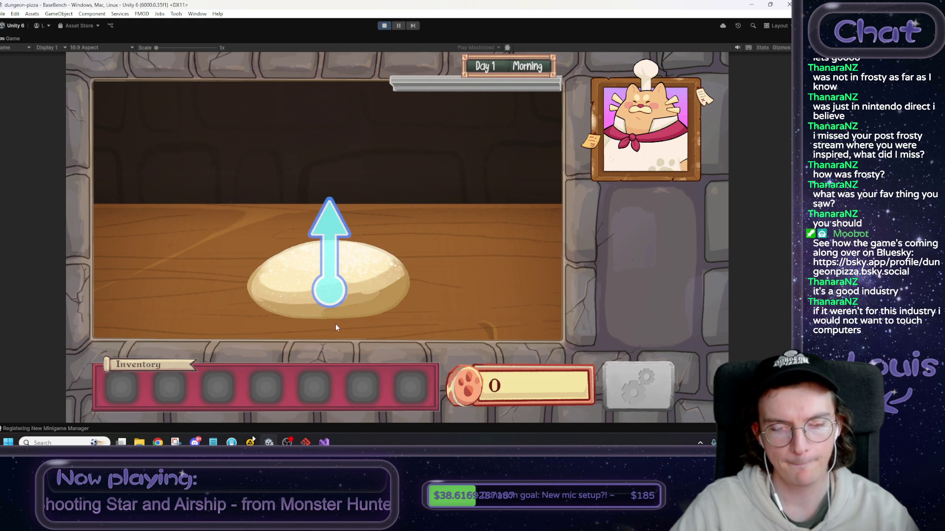
key(alt+Tab)
Log 'crank screenshake on slam' in the notes, then slam and spin the dough again.
key(ctrl+End)
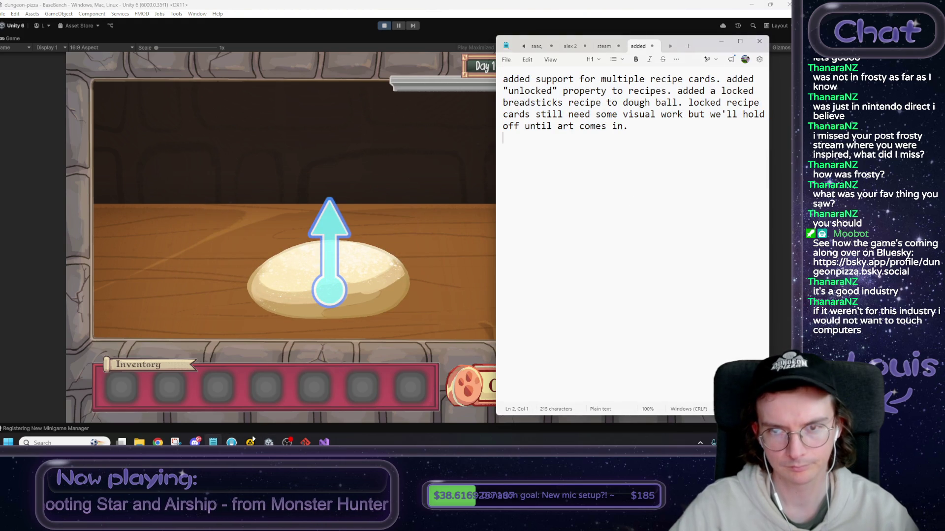
text(crank )
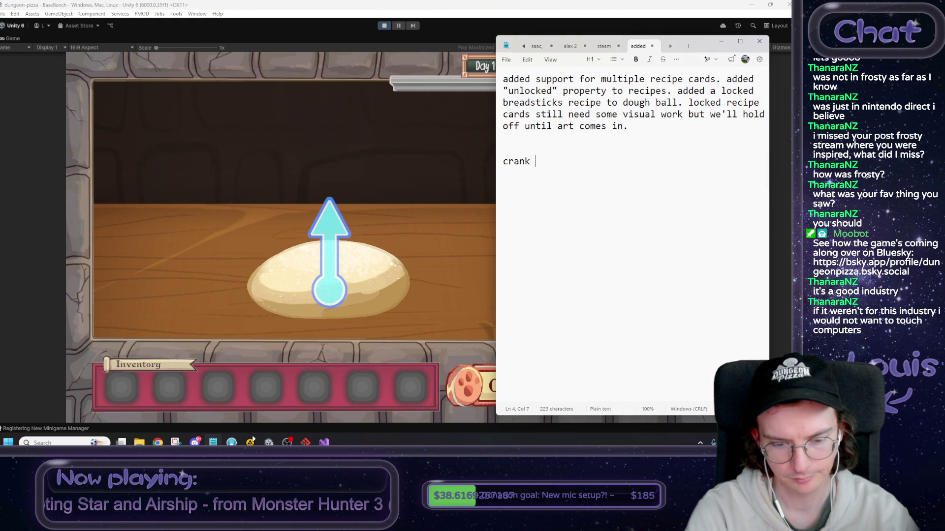
text(screenshot)
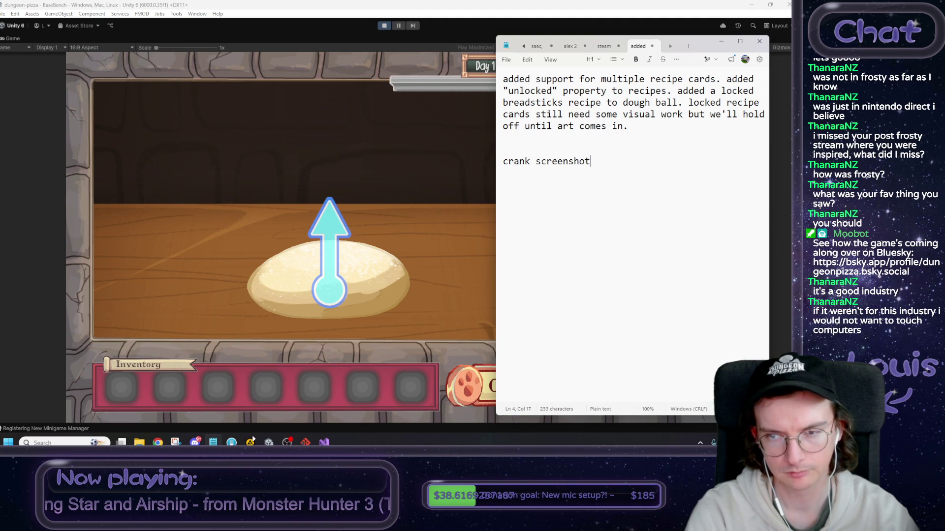
text(akle on slamma)
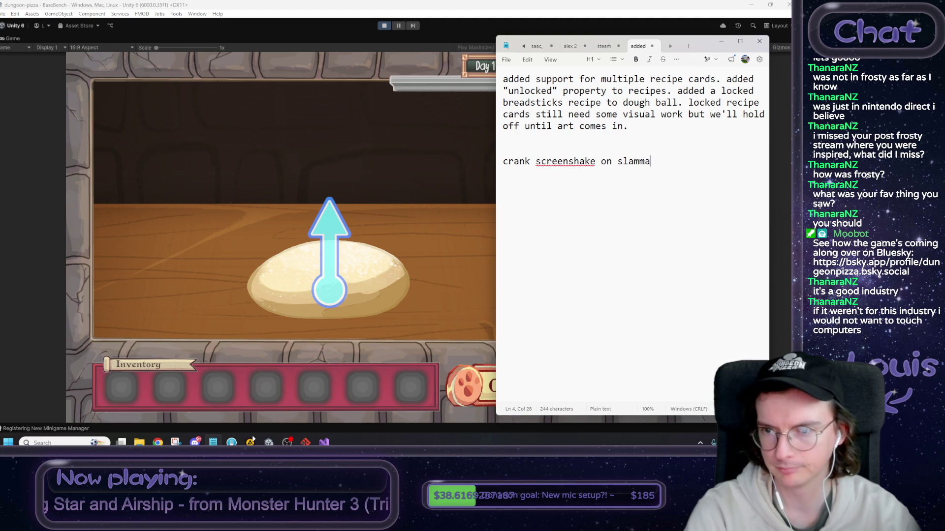
key(alt+Tab)
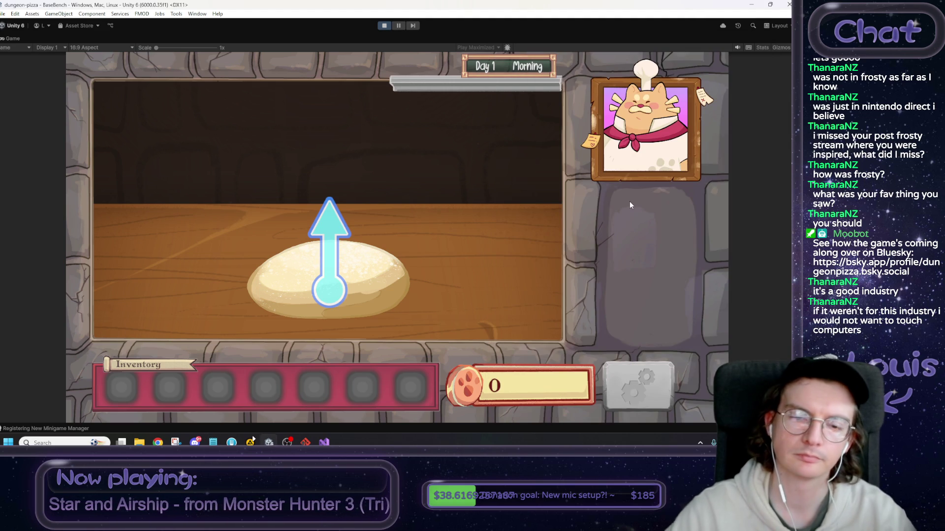
mouse_move(337, 301)
mouse_down()
mouse_move(331, 342)
mouse_move(332, 246)
mouse_up()
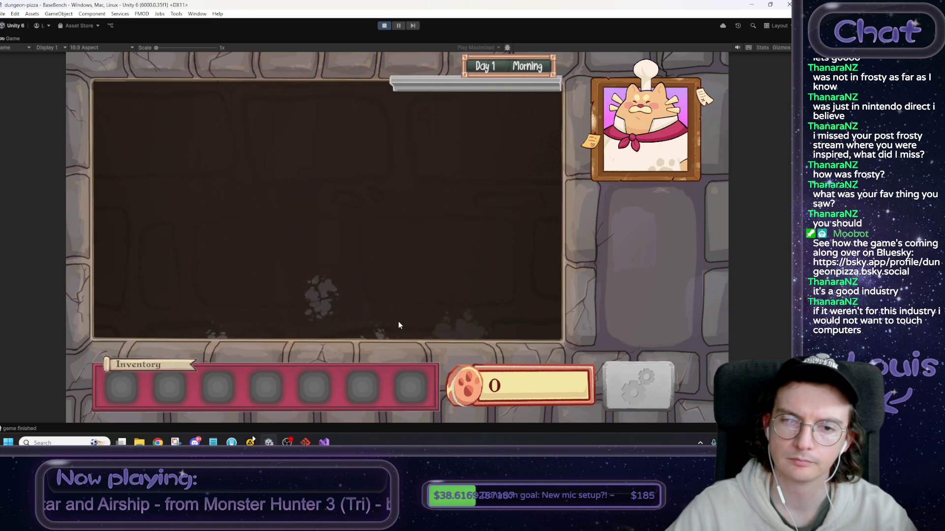
drag(399, 323, 379, 131)
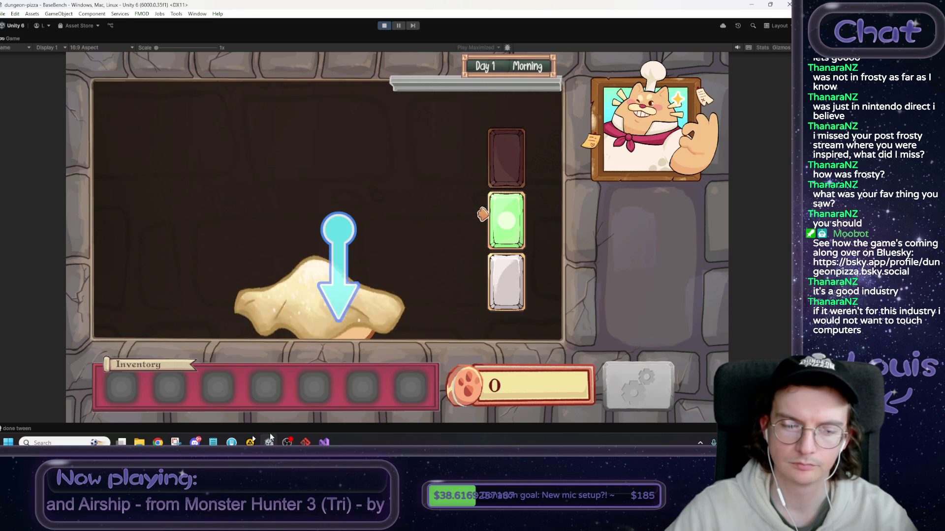
Add feedback notes about no sounds on spin and a 'Ready?' graphic, then return to the game.
key(alt+Tab)
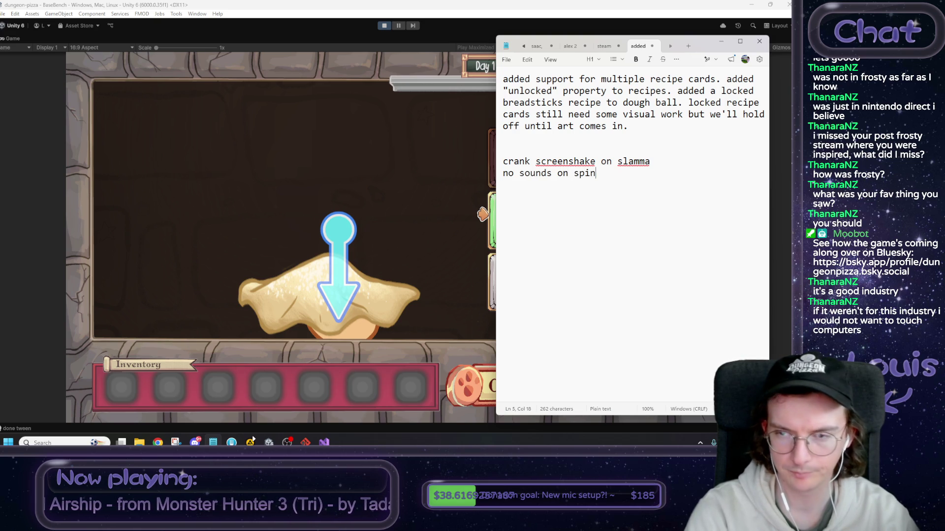
key(alt+Tab)
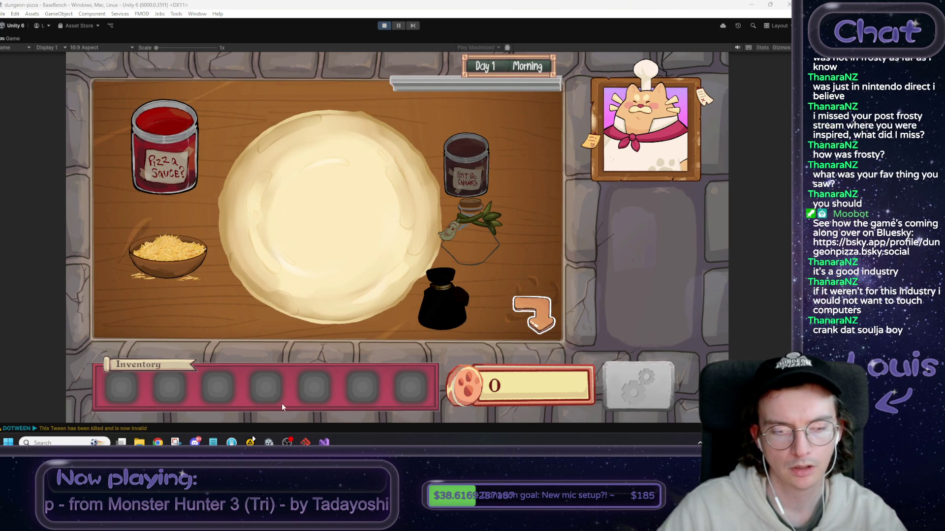
click(213, 442)
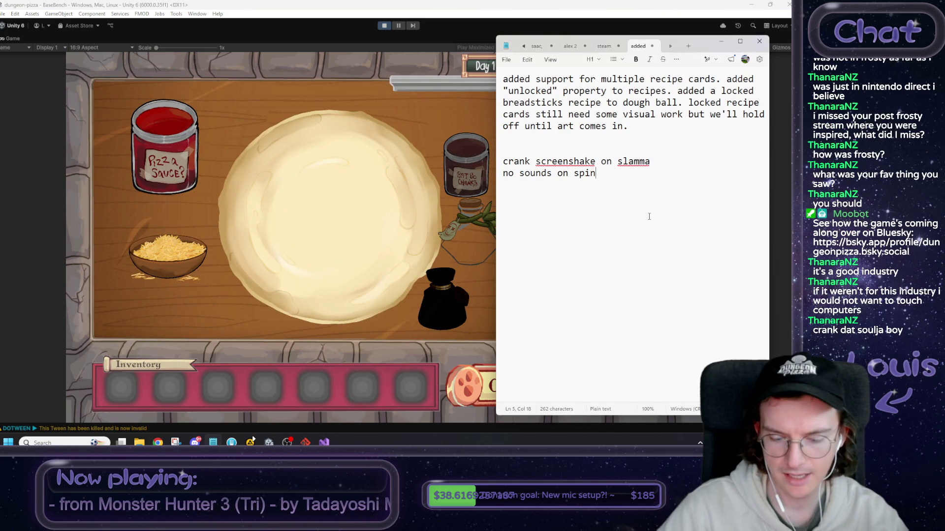
text("Readyu)
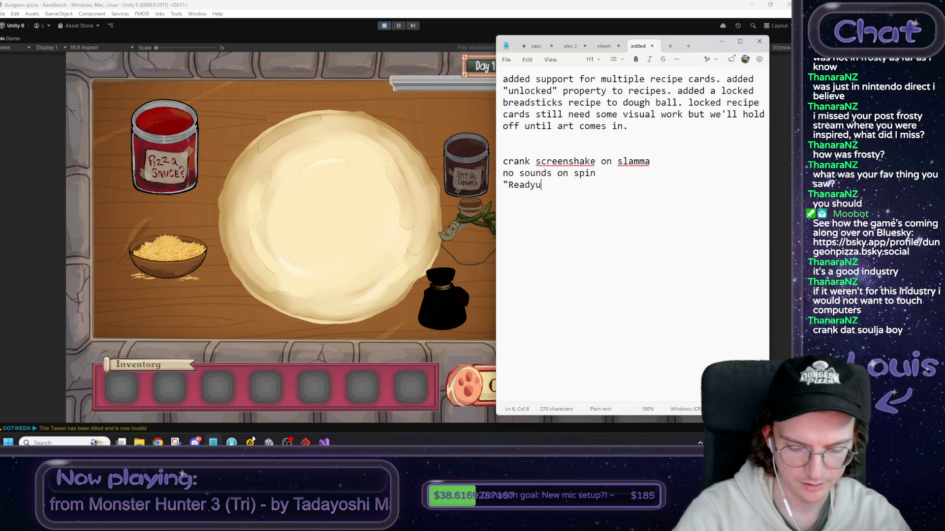
text( g)
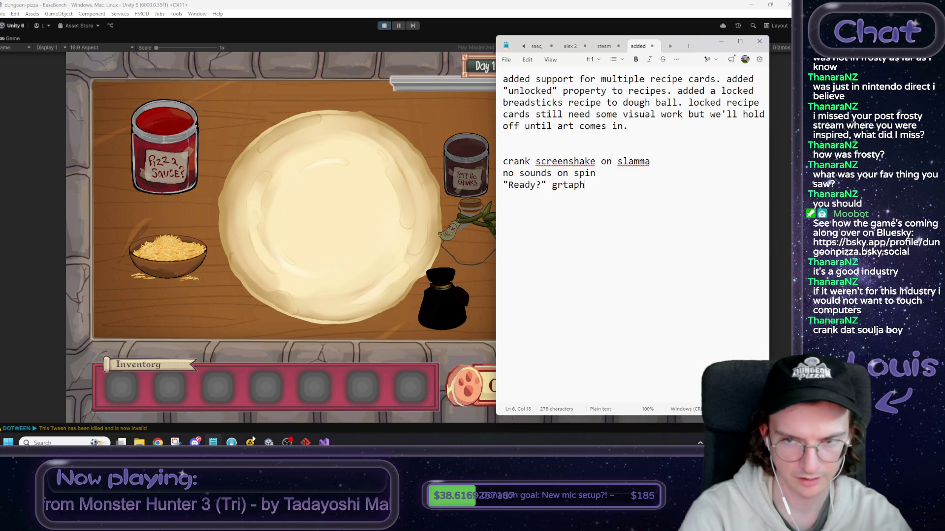
key(BackSpace)
text(aphic)
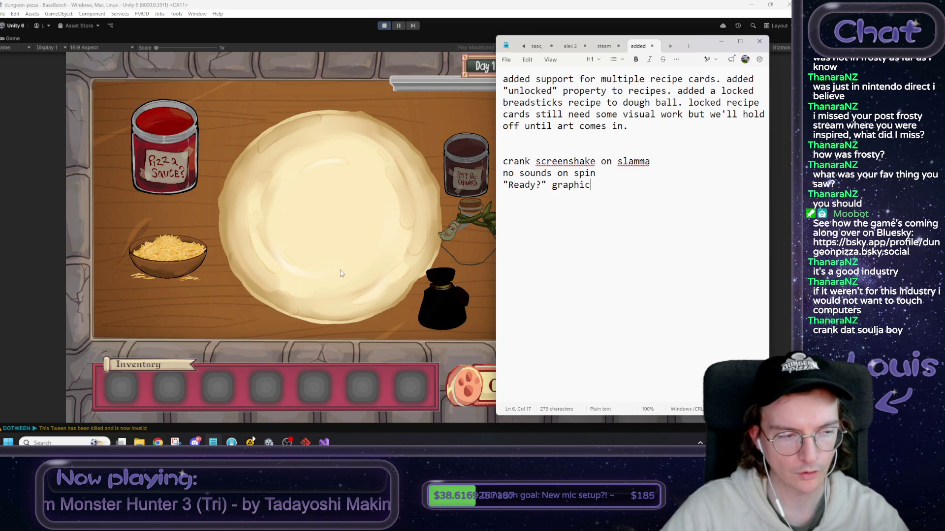
click(346, 240)
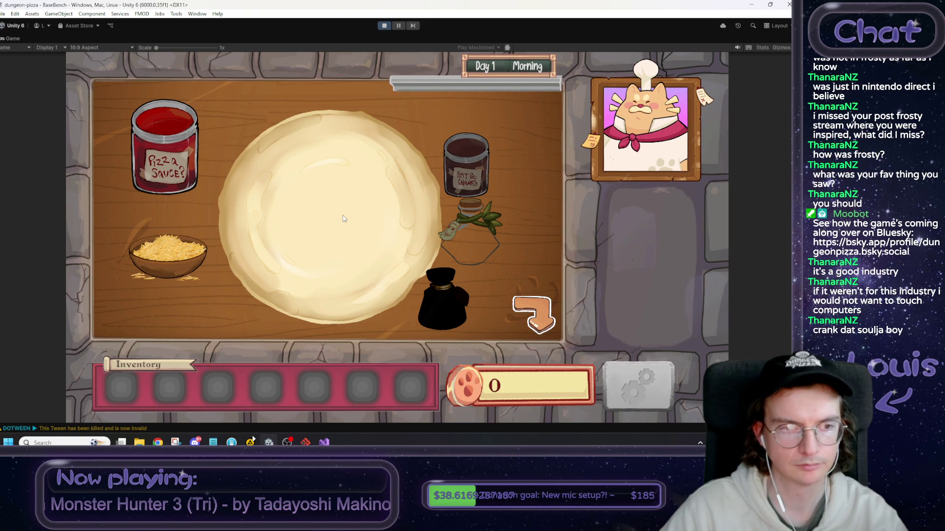
Spread sauce over the dough, note 'increase cheebs', then sprinkle two handfuls of cheese on.
mouse_move(193, 170)
mouse_down()
mouse_move(379, 218)
mouse_move(358, 173)
mouse_move(230, 332)
mouse_move(219, 216)
mouse_move(530, 285)
mouse_move(465, 212)
mouse_move(176, 139)
mouse_move(278, 266)
mouse_move(160, 317)
mouse_move(491, 199)
mouse_move(166, 260)
mouse_move(315, 168)
mouse_move(287, 273)
mouse_move(251, 231)
mouse_move(334, 152)
mouse_move(389, 231)
mouse_move(180, 258)
mouse_move(167, 248)
mouse_move(325, 221)
mouse_move(289, 287)
mouse_move(272, 416)
mouse_up()
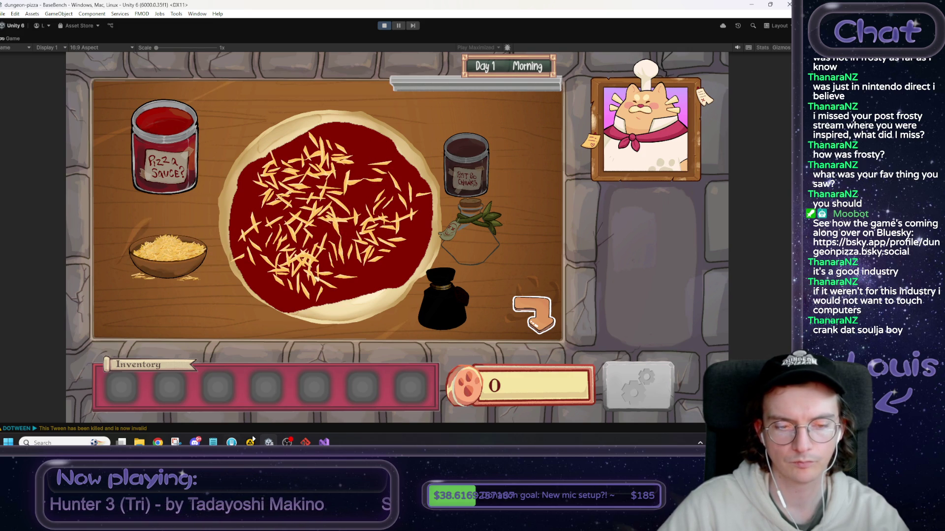
click(213, 441)
text(increase cheebs)
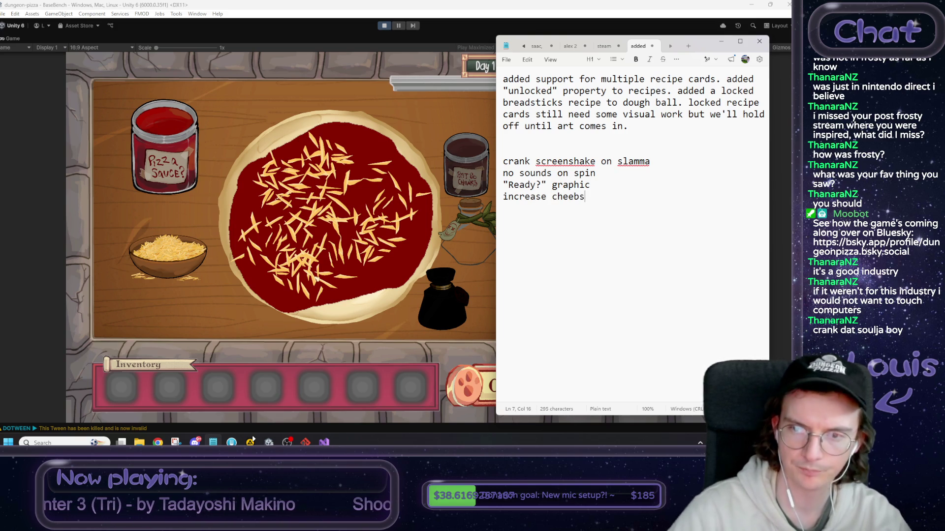
click(632, 269)
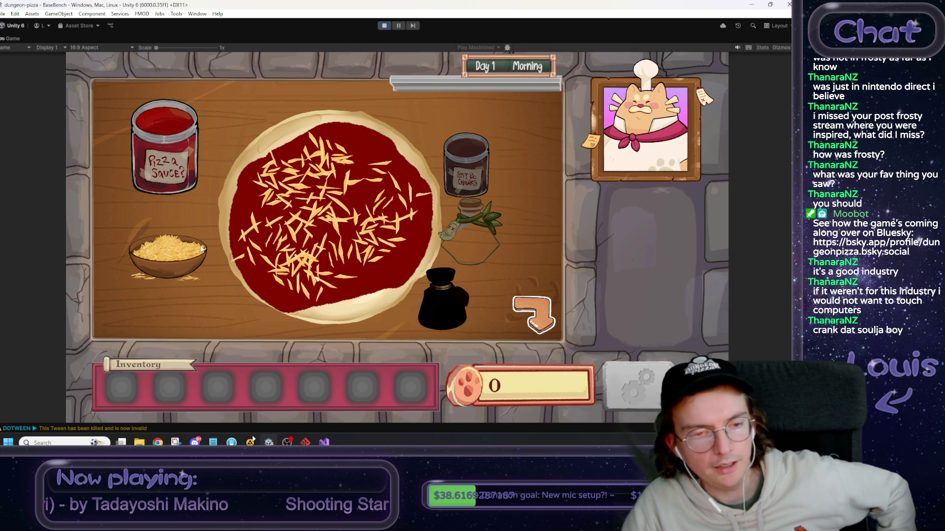
mouse_move(183, 267)
mouse_down()
mouse_move(399, 197)
mouse_move(344, 142)
mouse_move(392, 226)
mouse_move(393, 271)
mouse_move(354, 266)
mouse_move(350, 248)
mouse_up()
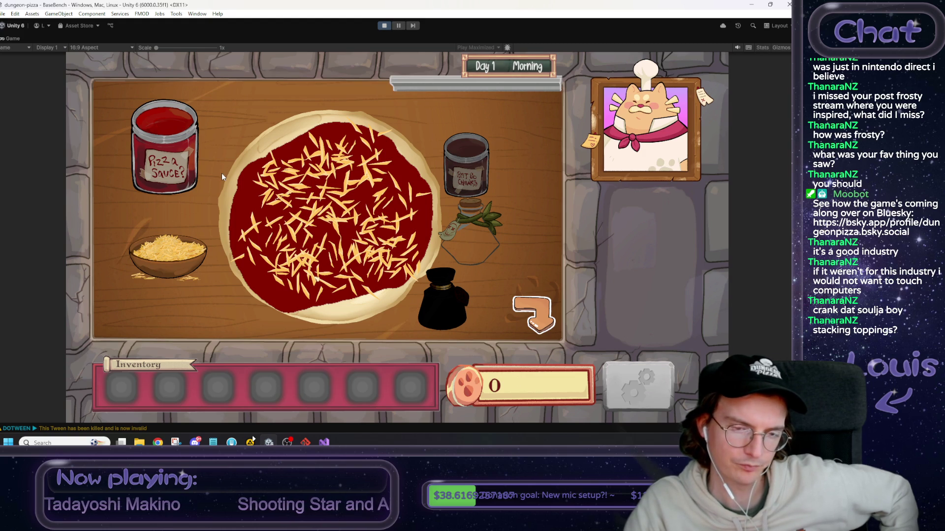
mouse_move(168, 253)
mouse_down()
mouse_move(322, 276)
mouse_move(359, 212)
mouse_move(401, 193)
mouse_move(361, 203)
mouse_up()
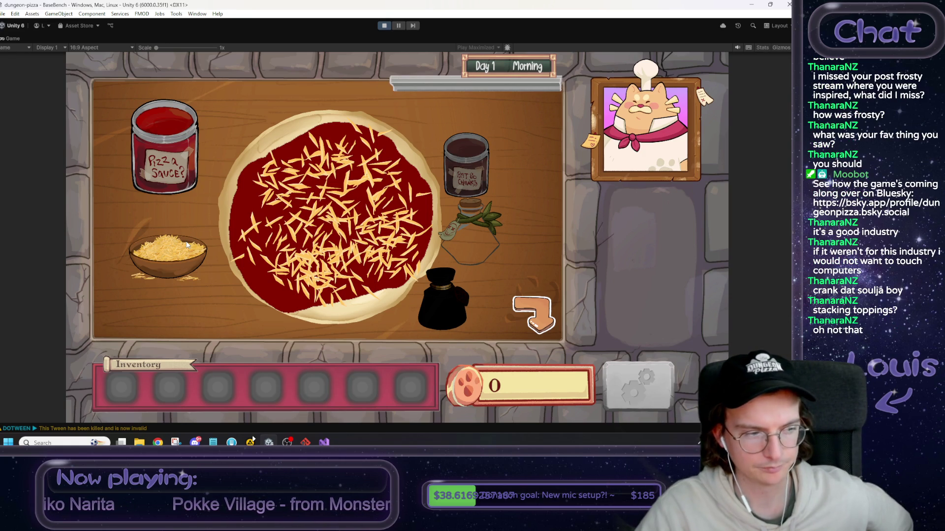
Shuttle between kitchen and prep bench to finish the sauced, cheesy pizza, ending back in the kitchen.
click(539, 329)
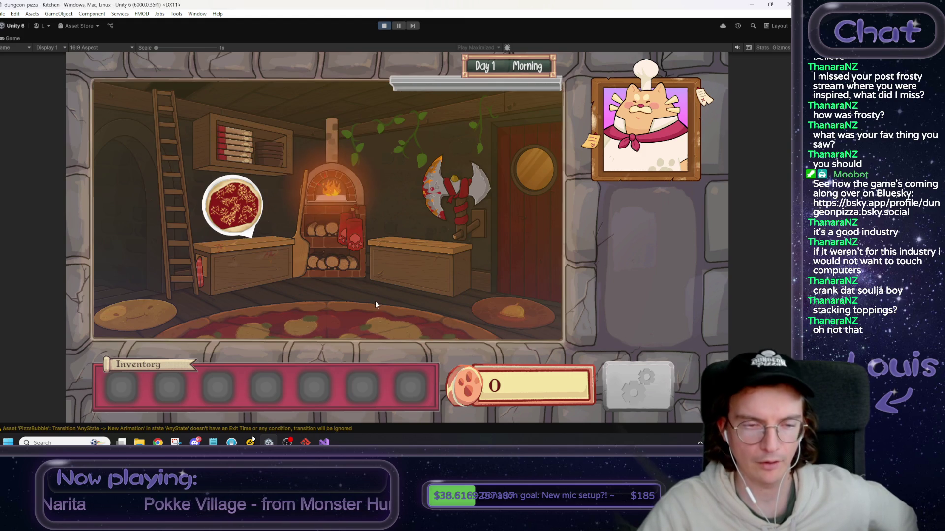
click(277, 277)
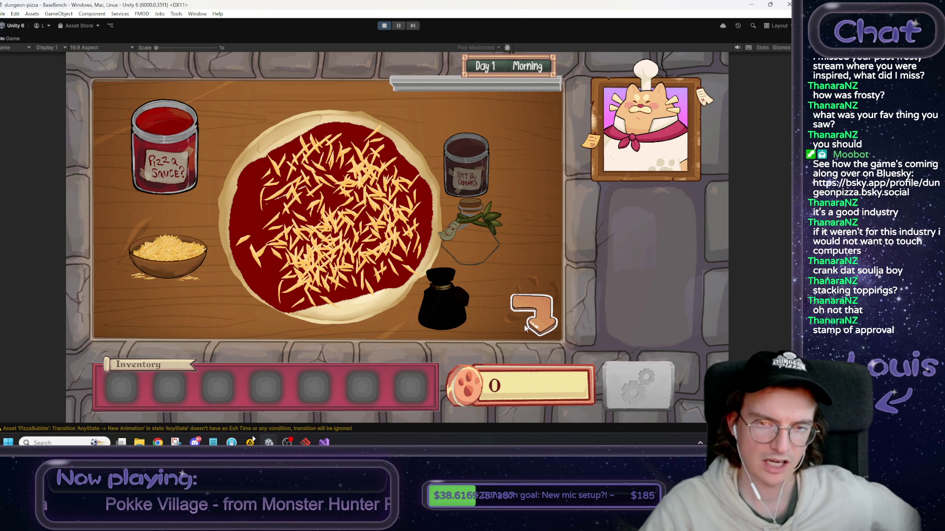
click(535, 313)
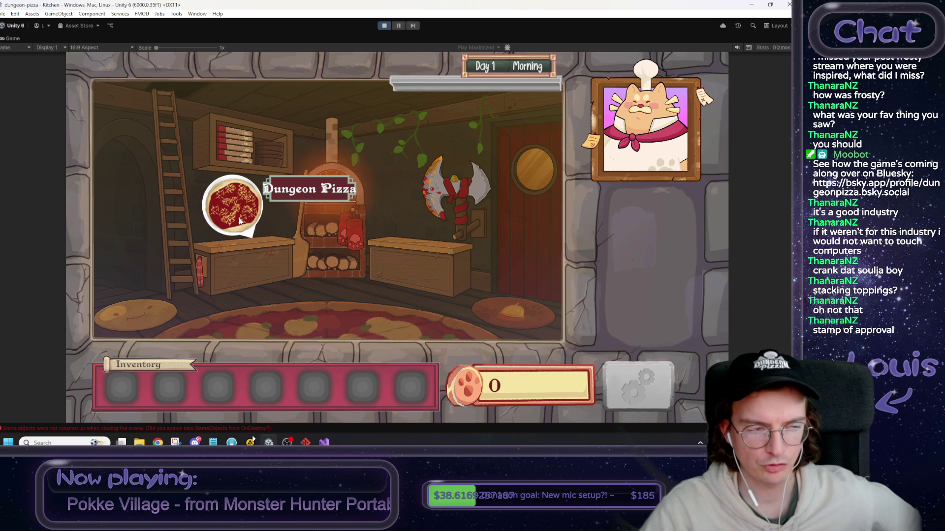
click(248, 278)
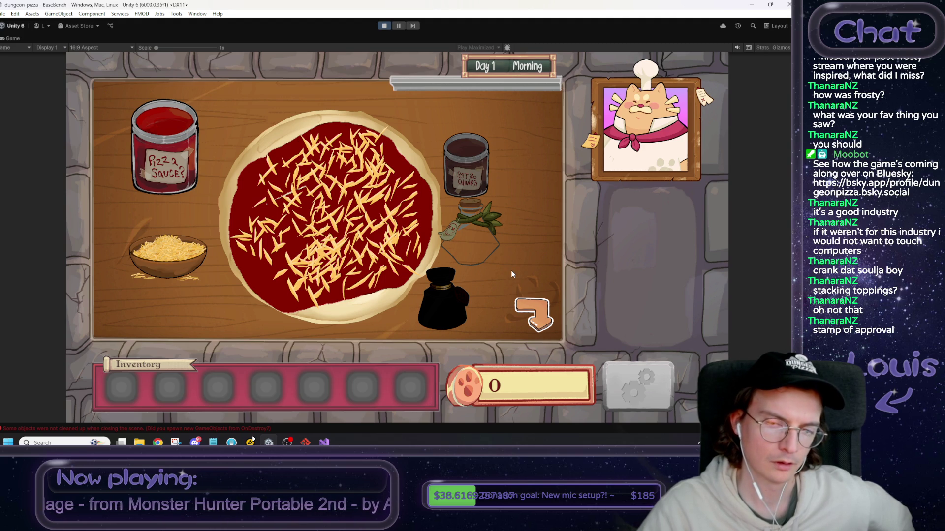
click(532, 312)
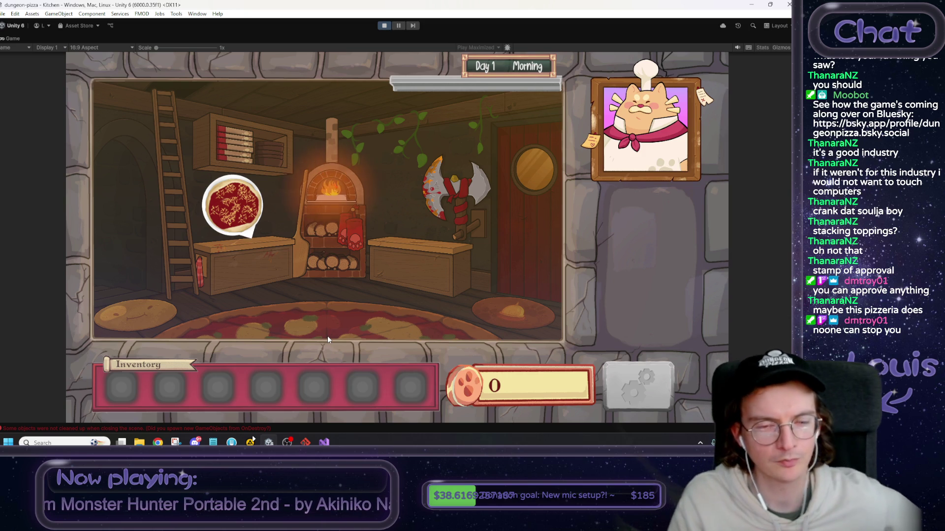
click(244, 276)
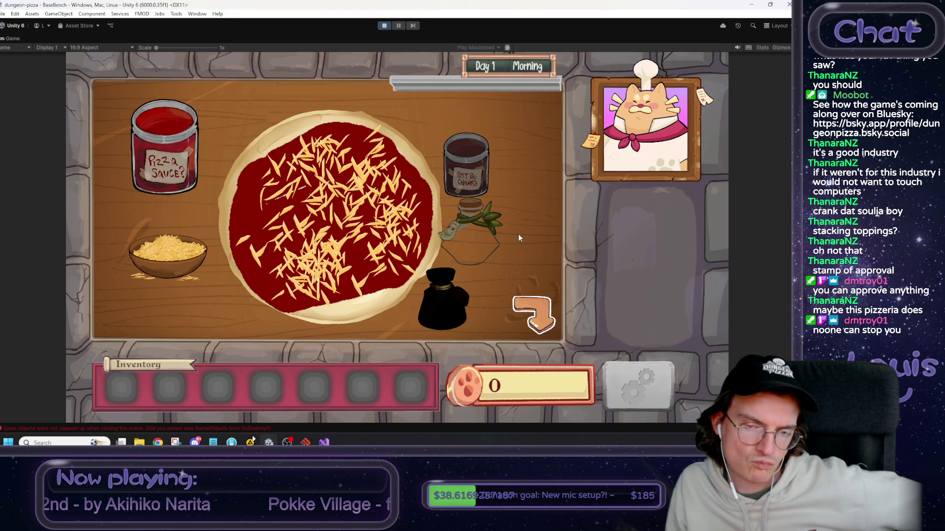
click(534, 314)
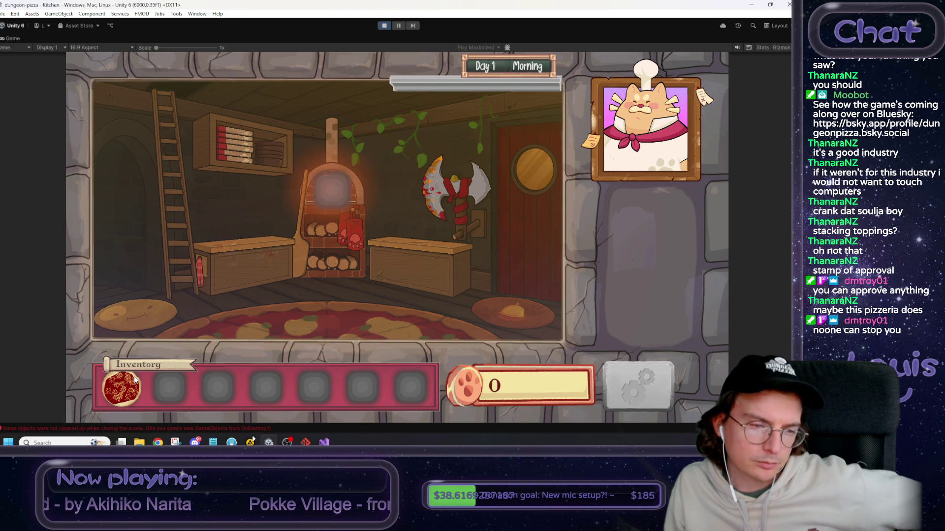
Bake the pizza in the oven, take it out, and place it on the cutting board.
drag(135, 388, 340, 199)
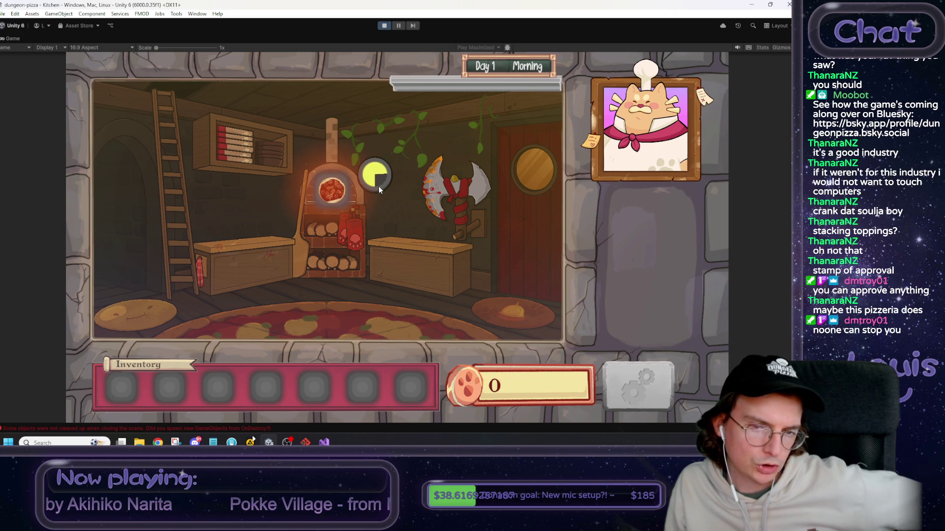
mouse_move(332, 192)
mouse_down()
mouse_move(165, 348)
mouse_move(134, 392)
mouse_up()
click(397, 255)
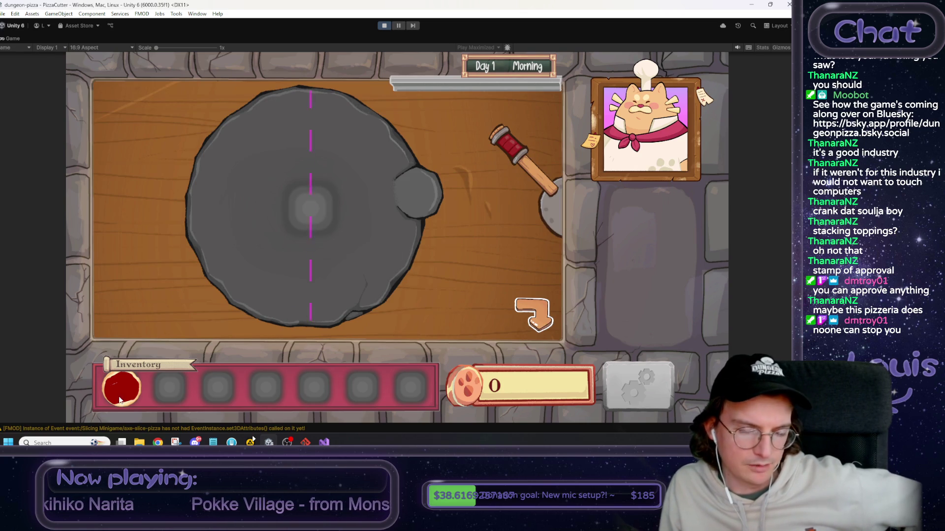
drag(121, 389, 312, 207)
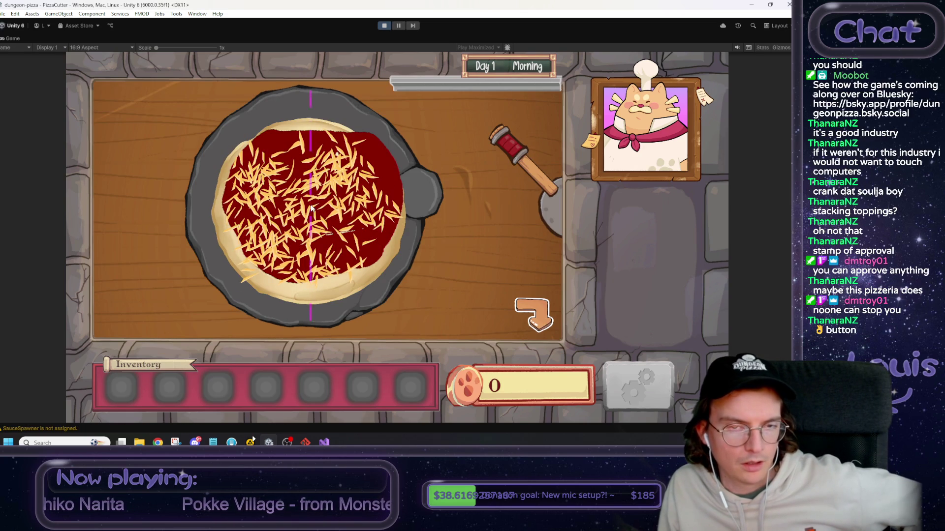
Slice the pizza with several cleaver cuts, rotating the board between them, and return it to inventory.
drag(510, 148, 485, 295)
drag(422, 194, 420, 291)
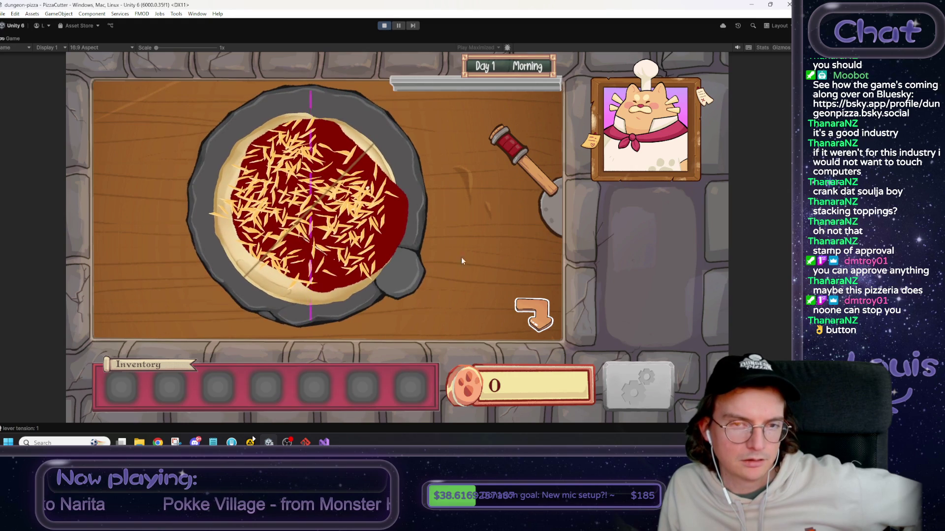
drag(510, 148, 464, 356)
mouse_move(407, 275)
mouse_down()
mouse_move(315, 339)
mouse_move(245, 333)
mouse_up()
mouse_move(509, 147)
mouse_down()
mouse_move(479, 232)
mouse_move(467, 403)
mouse_up()
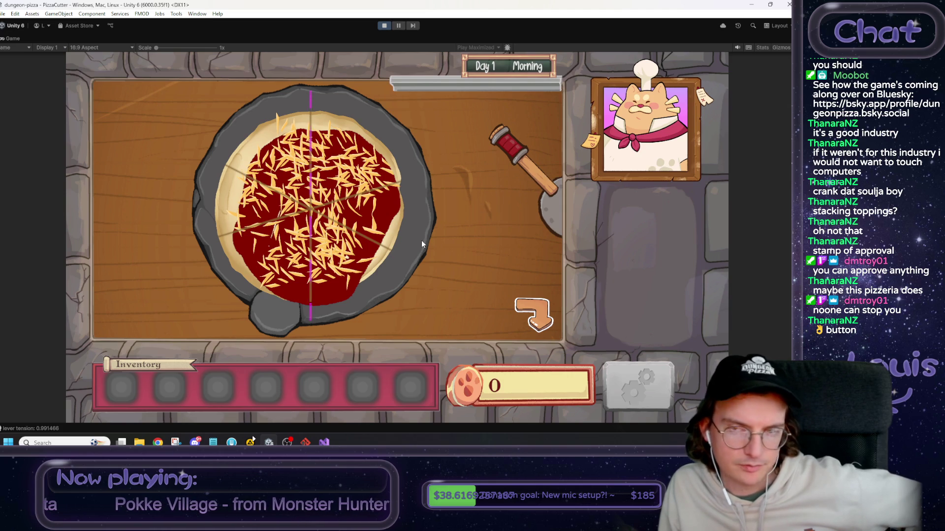
click(310, 215)
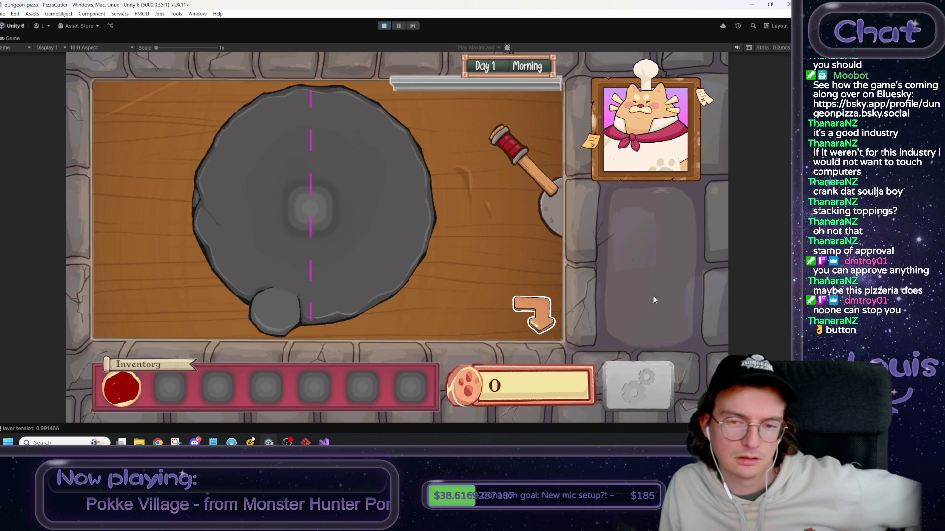
Move between the prep bench, cutting station and kitchen, then put the sliced pizza into the oven.
click(556, 319)
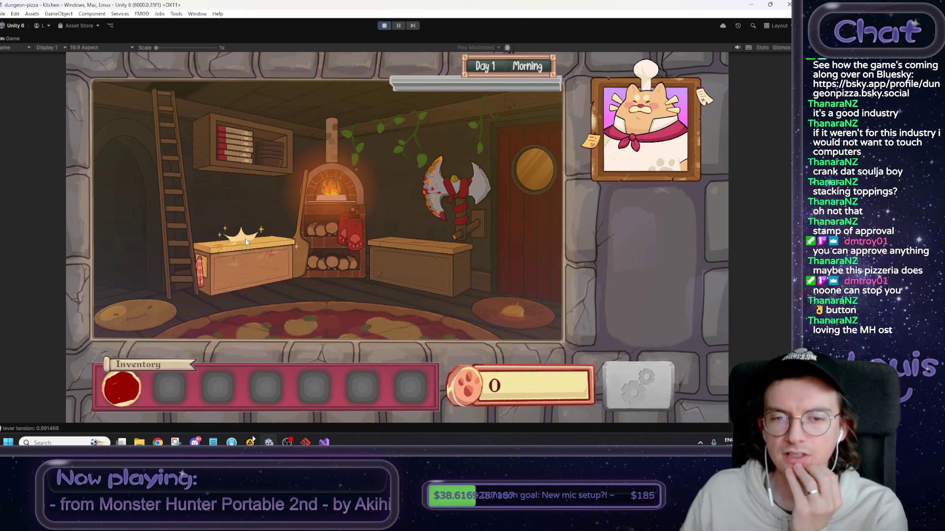
click(249, 254)
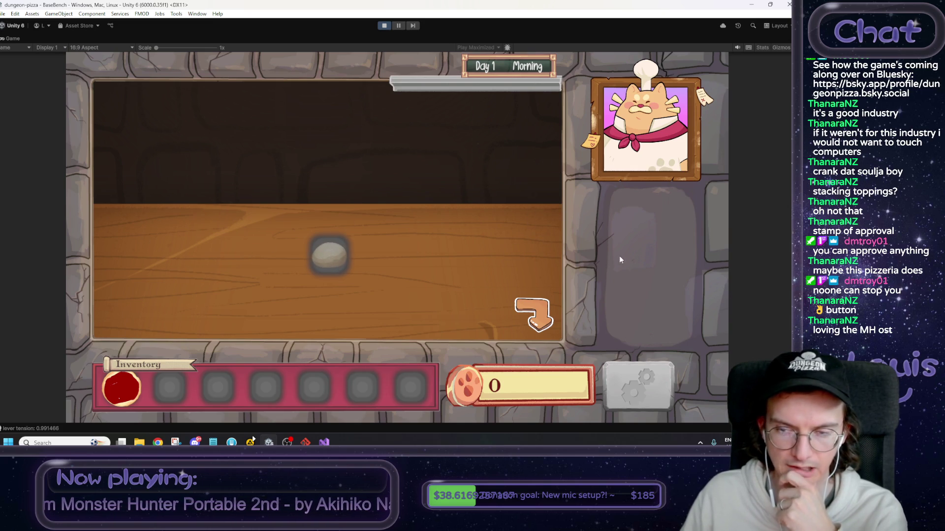
click(525, 327)
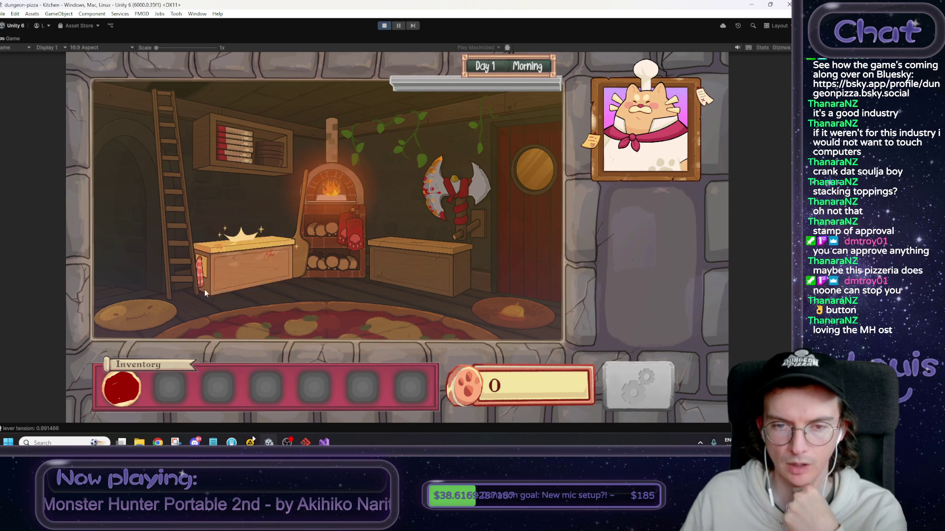
click(450, 270)
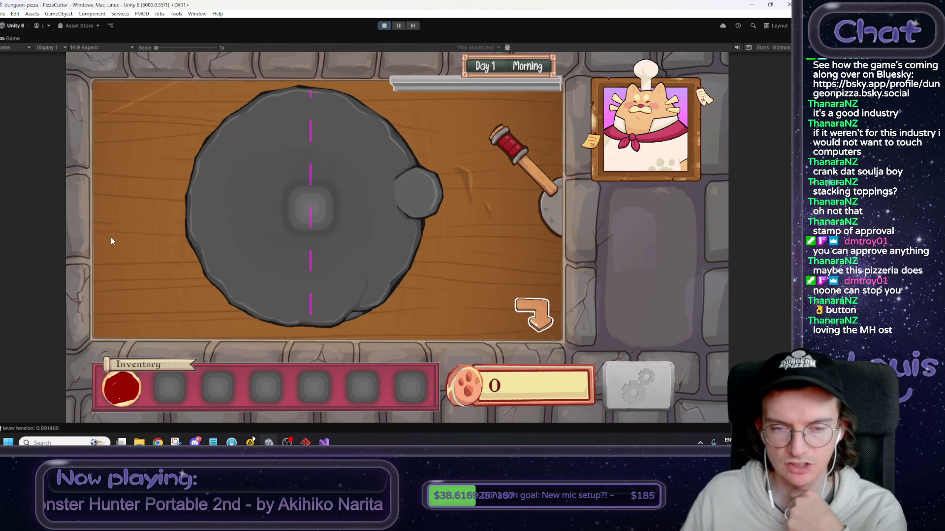
click(540, 313)
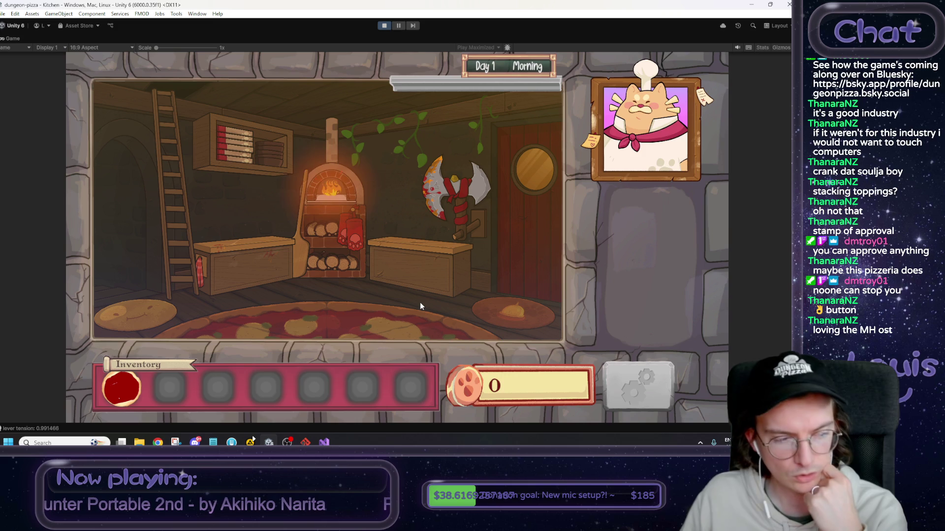
click(270, 281)
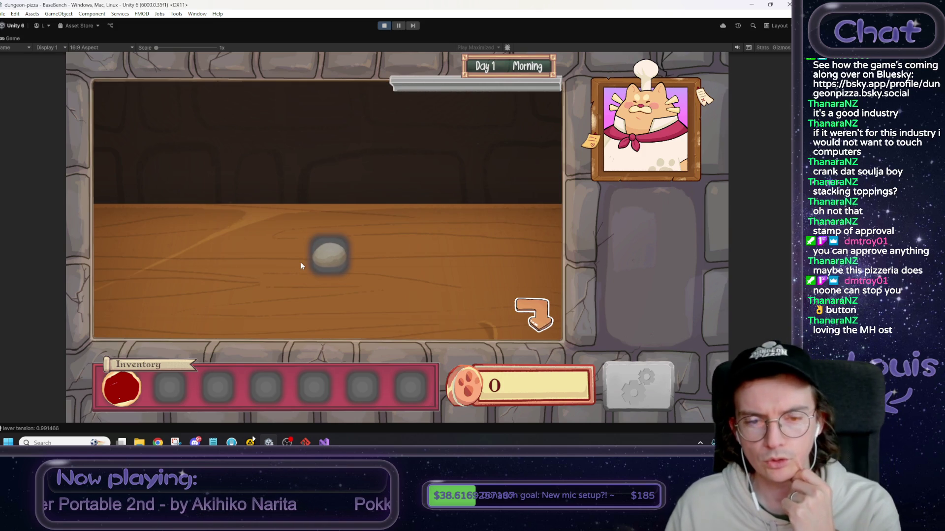
click(534, 318)
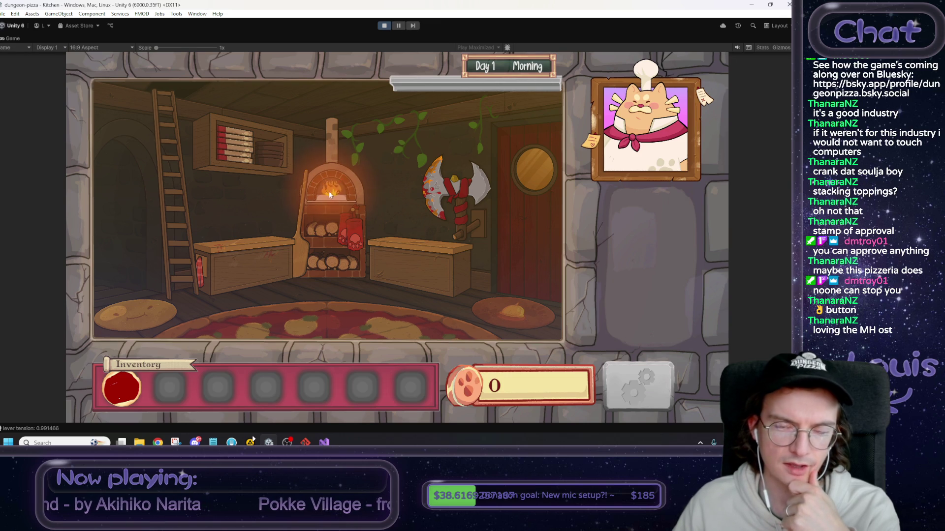
mouse_move(121, 389)
mouse_down()
mouse_move(330, 184)
mouse_move(340, 195)
mouse_up()
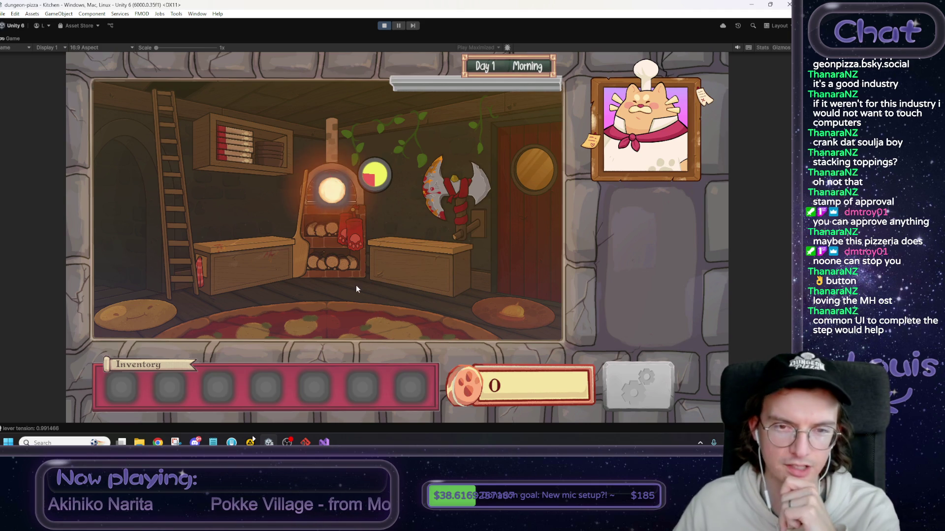
Collect the baked item from the oven into inventory and check the prep bench.
click(337, 199)
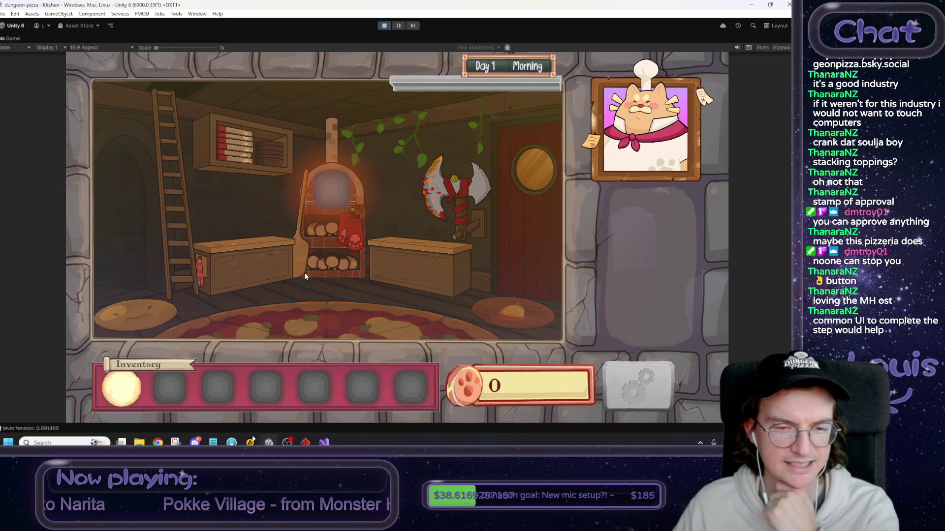
click(239, 270)
click(531, 313)
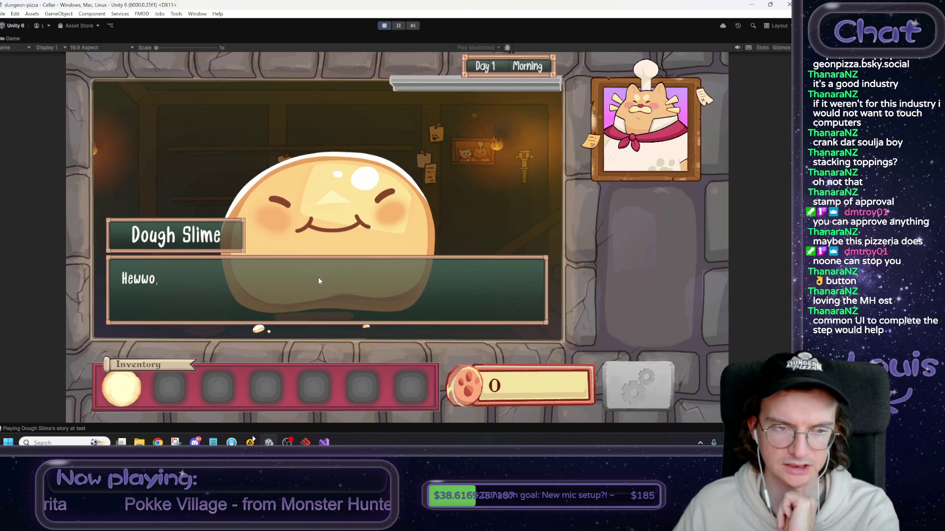
Talk through the Dough Slime's dialogue in the cellar and accept the Dough Ball.
click(397, 295)
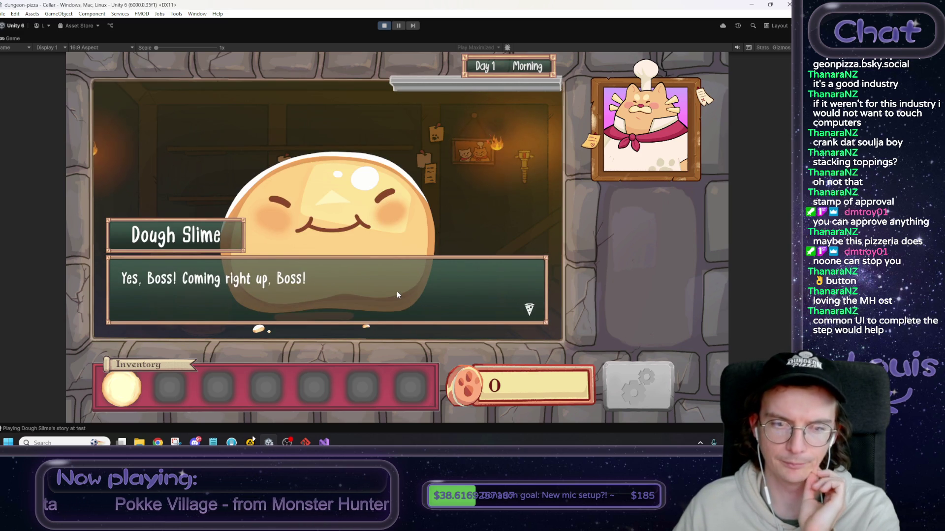
click(397, 294)
click(397, 295)
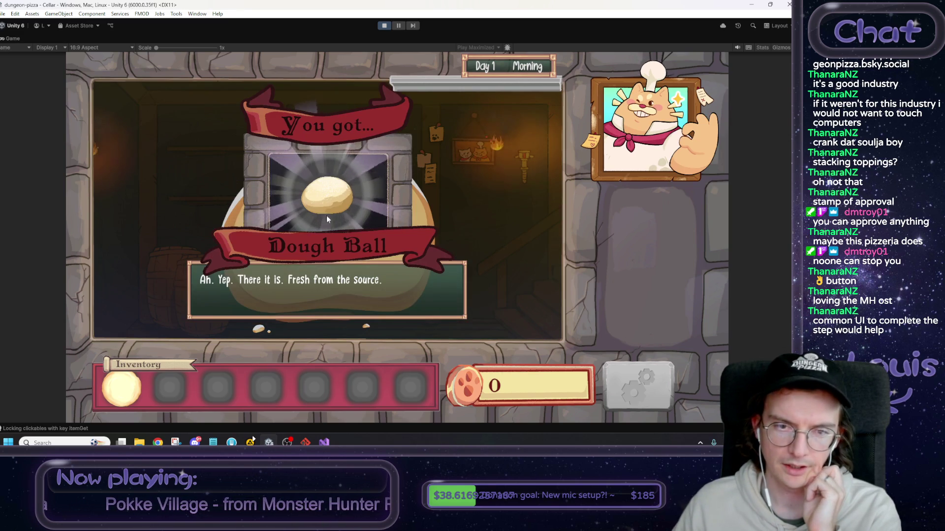
click(492, 276)
click(492, 276)
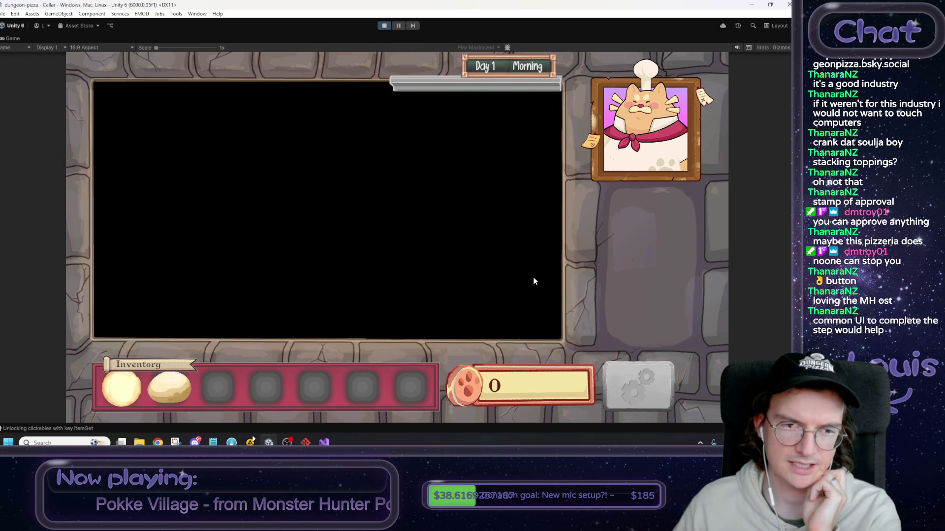
click(275, 262)
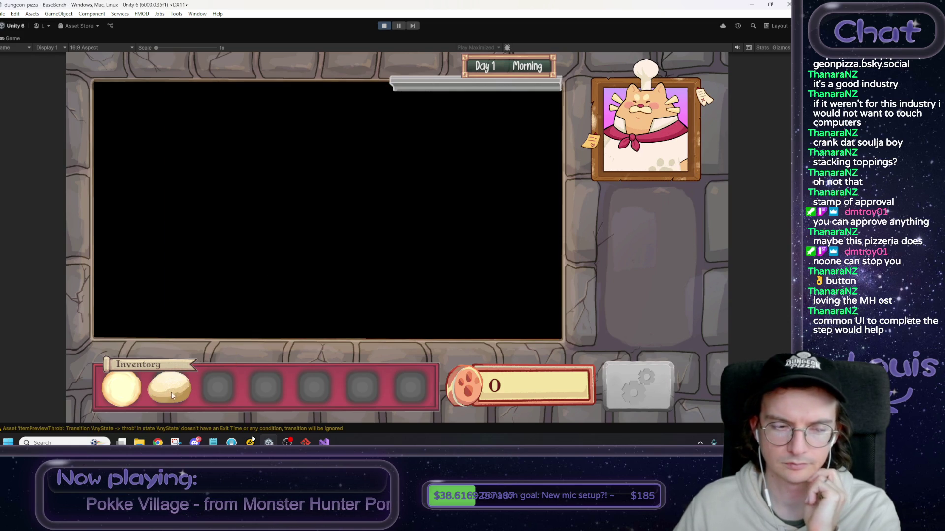
Put the dough ball on the bench, start Pizza Base, knead it, and start a Notepad note line.
mouse_move(171, 394)
mouse_down()
mouse_move(295, 282)
mouse_move(328, 297)
mouse_up()
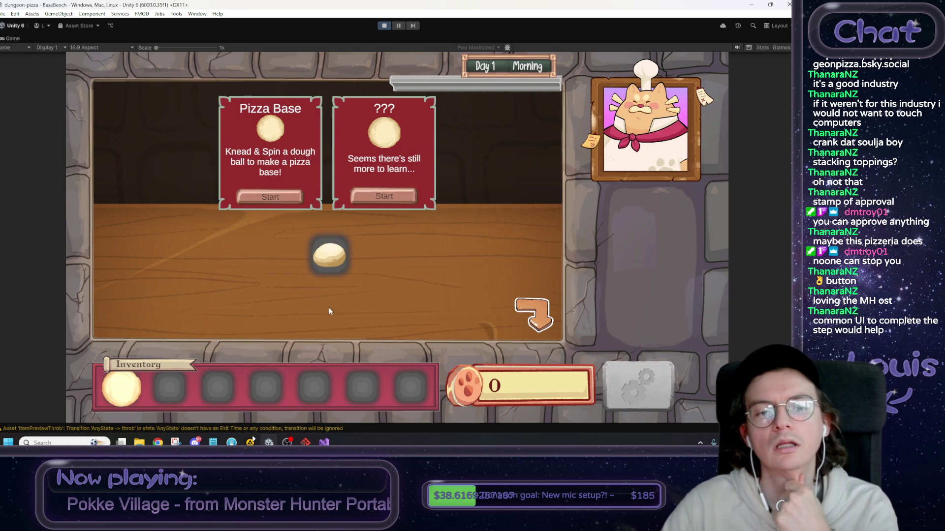
click(292, 200)
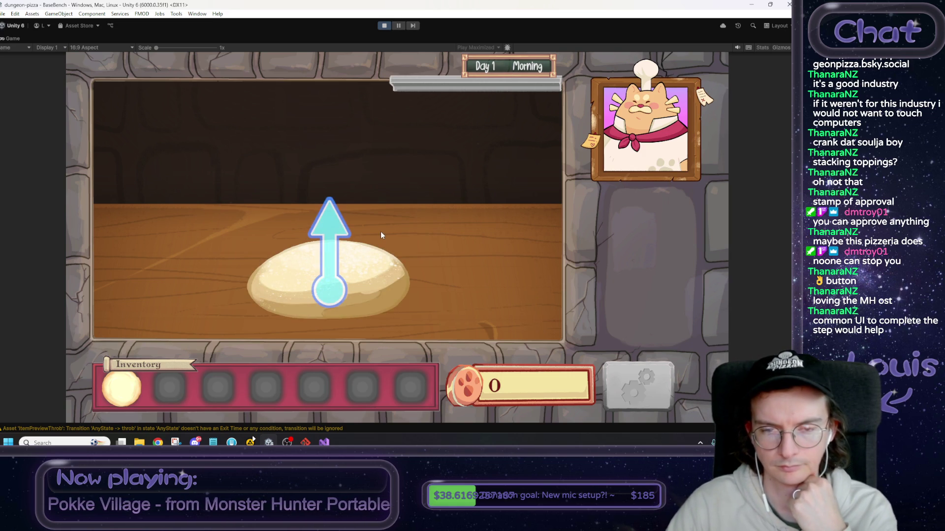
drag(319, 298, 330, 187)
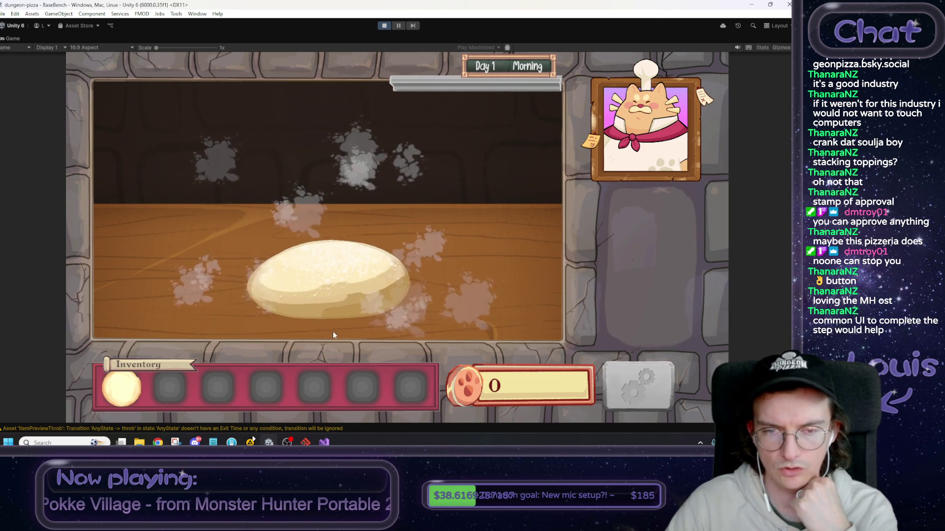
drag(332, 331, 329, 178)
drag(337, 335, 327, 114)
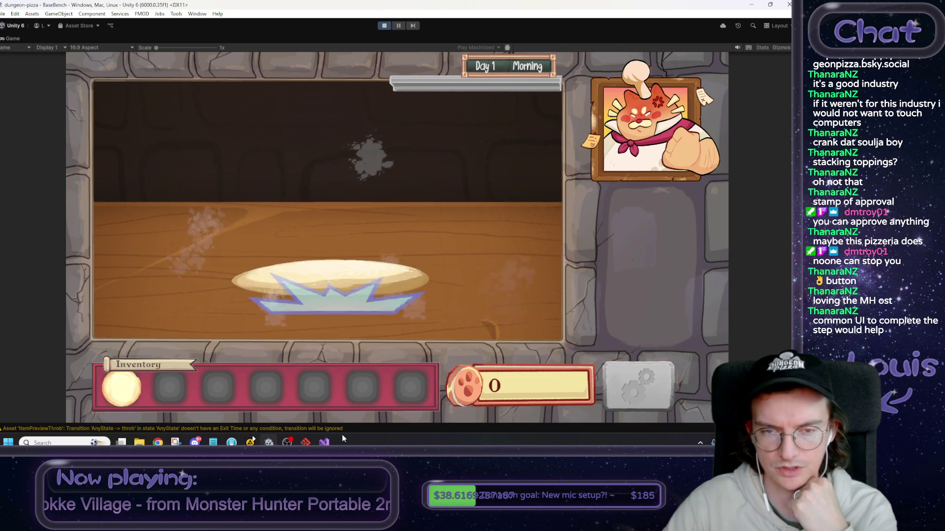
drag(338, 323, 329, 197)
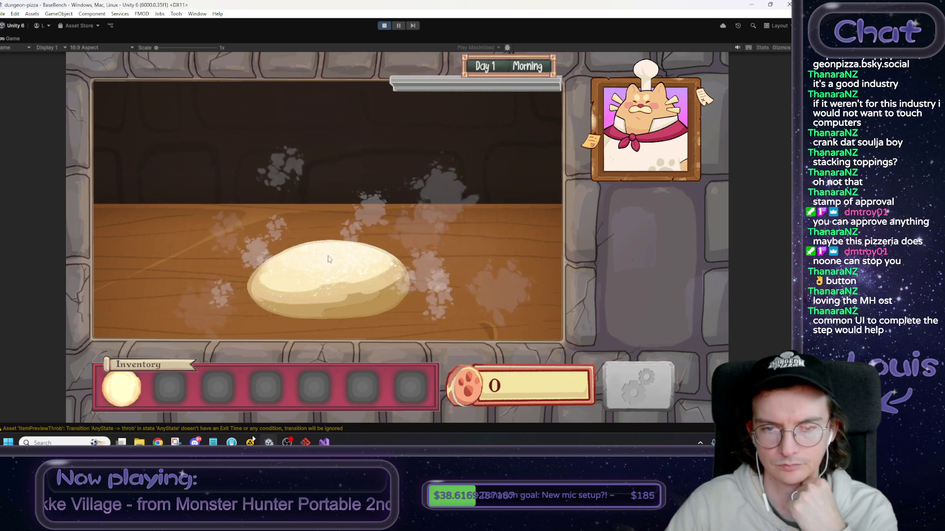
drag(341, 339, 338, 133)
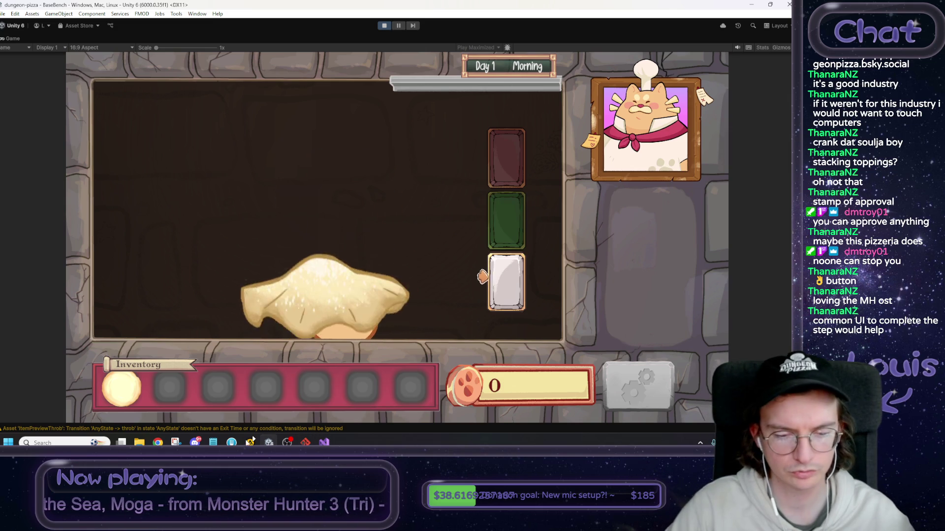
key(alt+Tab)
key(Return)
Note 'was the camera supposed to move with the dough minigame???' in Notepad and return to Unity.
text(was the camerqa)
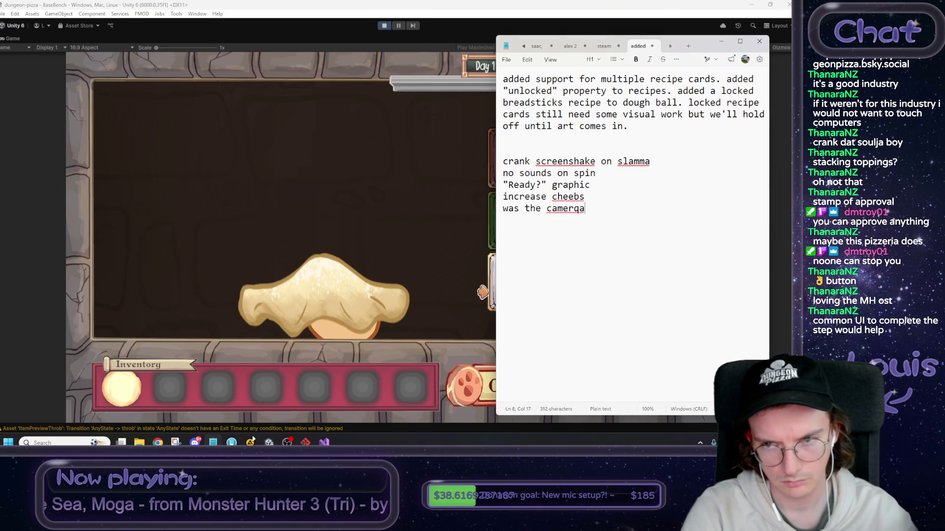
text(  supposed to move wi)
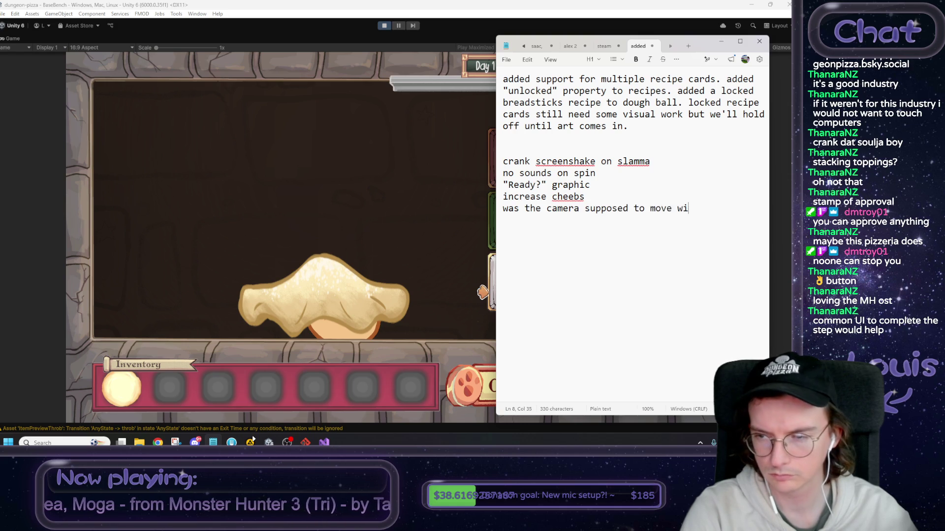
text(th the dough minig)
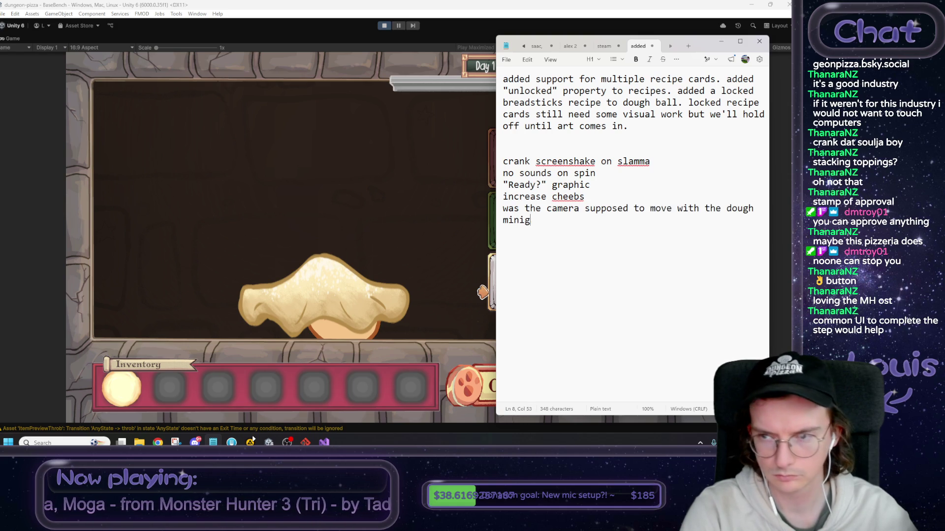
text(ame???????)
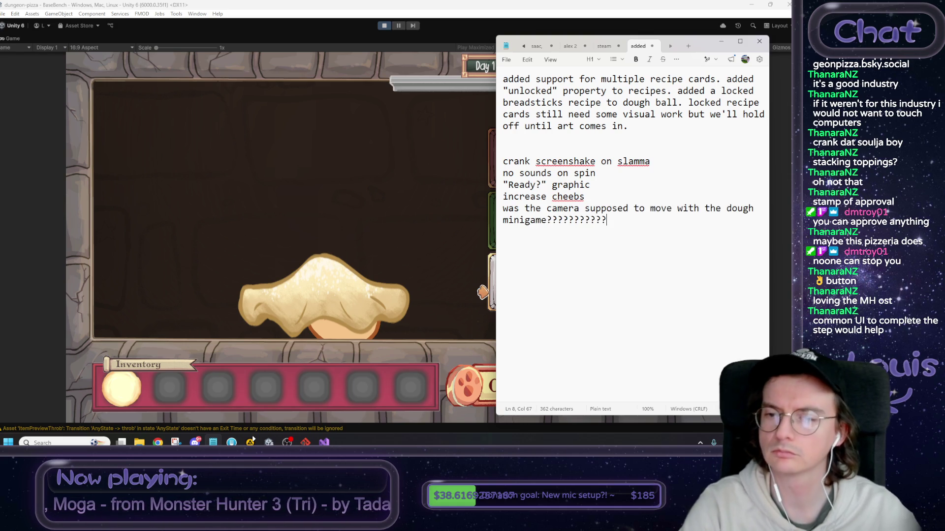
click(300, 217)
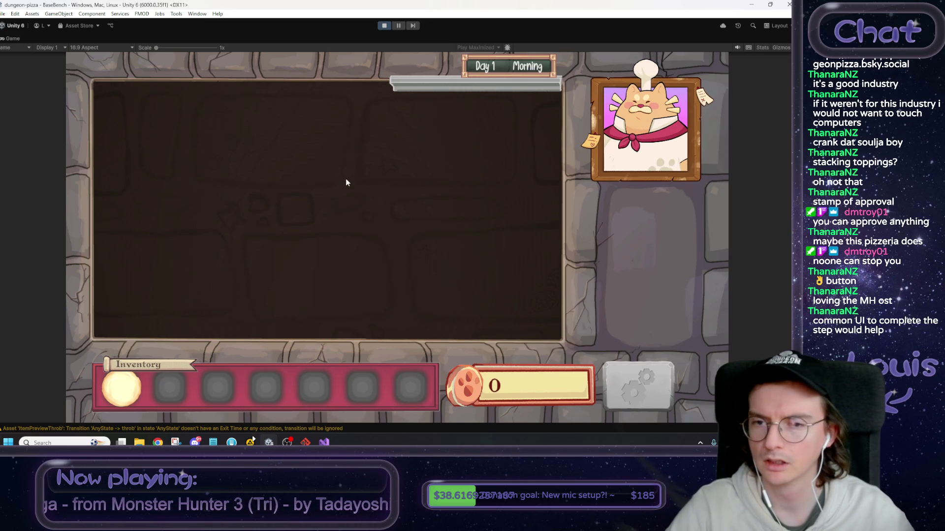
Start the dough stage, spread red sauce over the base, and try sprinkling cheese onto it.
click(272, 261)
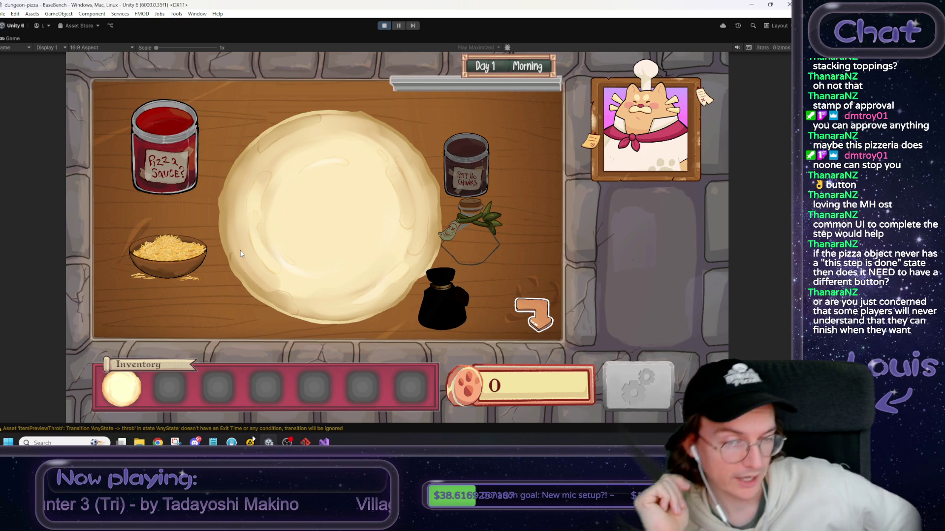
mouse_move(171, 131)
mouse_down()
mouse_move(276, 212)
mouse_move(350, 168)
mouse_move(220, 175)
mouse_move(428, 129)
mouse_move(420, 188)
mouse_move(381, 209)
mouse_move(333, 202)
mouse_move(264, 221)
mouse_move(182, 136)
mouse_move(312, 291)
mouse_move(376, 202)
mouse_move(175, 129)
mouse_move(291, 248)
mouse_move(391, 228)
mouse_move(370, 184)
mouse_move(394, 220)
mouse_move(364, 300)
mouse_move(330, 299)
mouse_move(547, 187)
mouse_move(482, 135)
mouse_move(450, 222)
mouse_move(537, 315)
mouse_up()
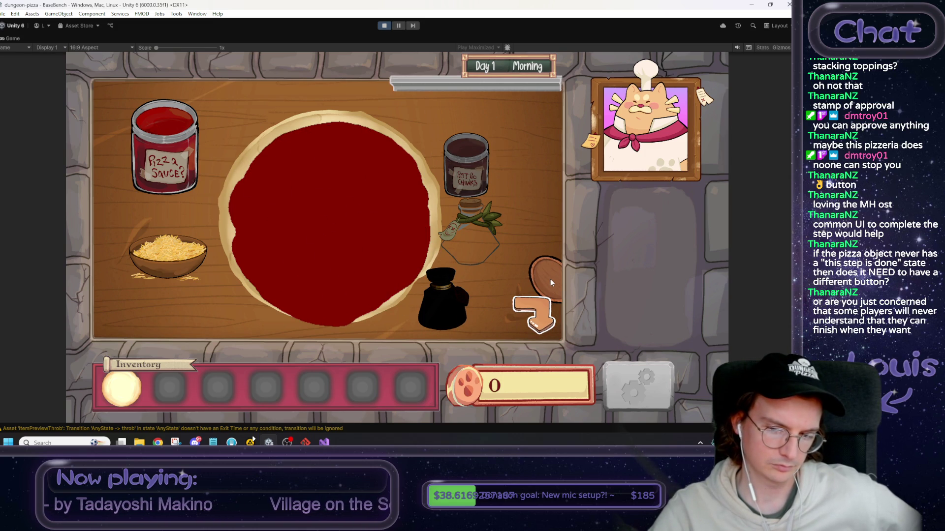
mouse_move(547, 282)
mouse_down()
mouse_move(513, 182)
mouse_move(371, 102)
mouse_move(343, 126)
mouse_up()
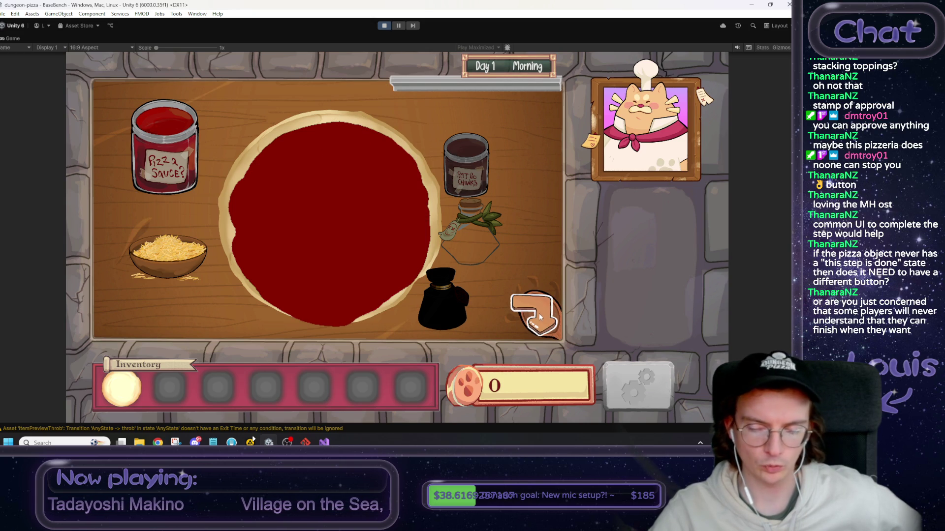
mouse_move(532, 308)
mouse_down()
mouse_move(194, 241)
mouse_move(310, 175)
mouse_move(293, 216)
mouse_move(383, 274)
mouse_move(308, 162)
mouse_move(191, 224)
mouse_move(176, 254)
mouse_up()
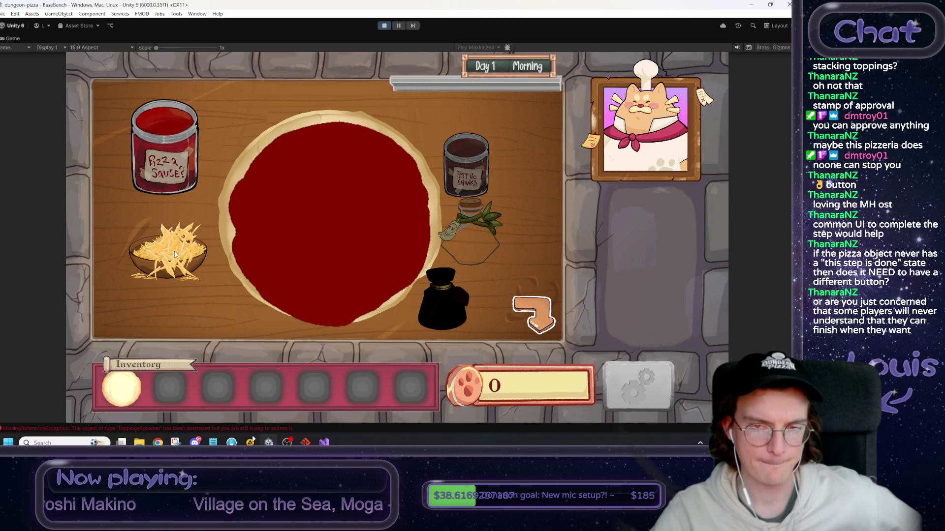
mouse_move(176, 254)
mouse_down()
mouse_move(371, 281)
mouse_move(420, 263)
mouse_move(372, 171)
mouse_move(312, 217)
mouse_move(293, 201)
mouse_move(401, 357)
mouse_up()
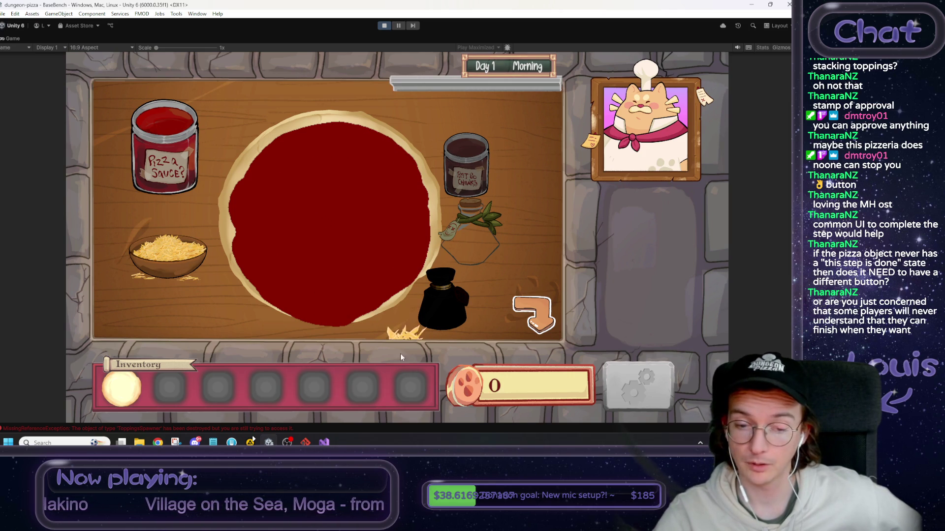
drag(407, 408, 336, 217)
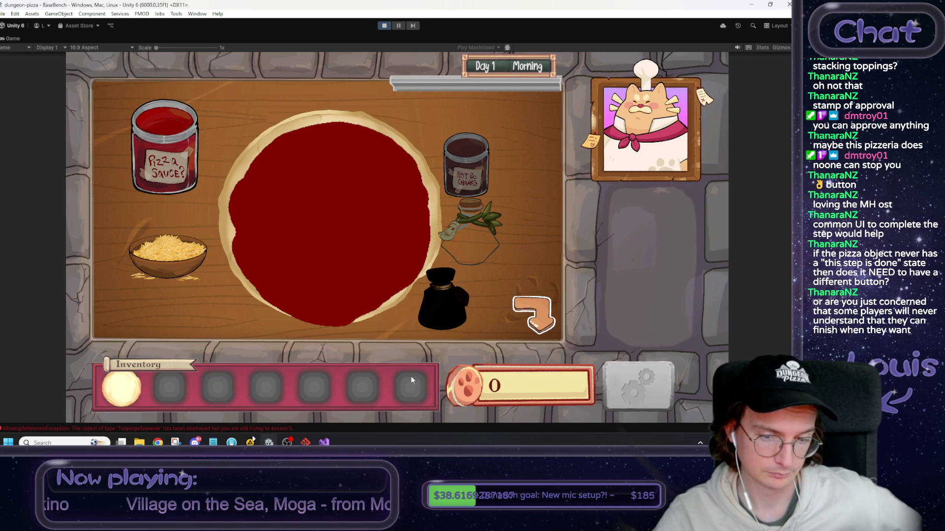
click(533, 315)
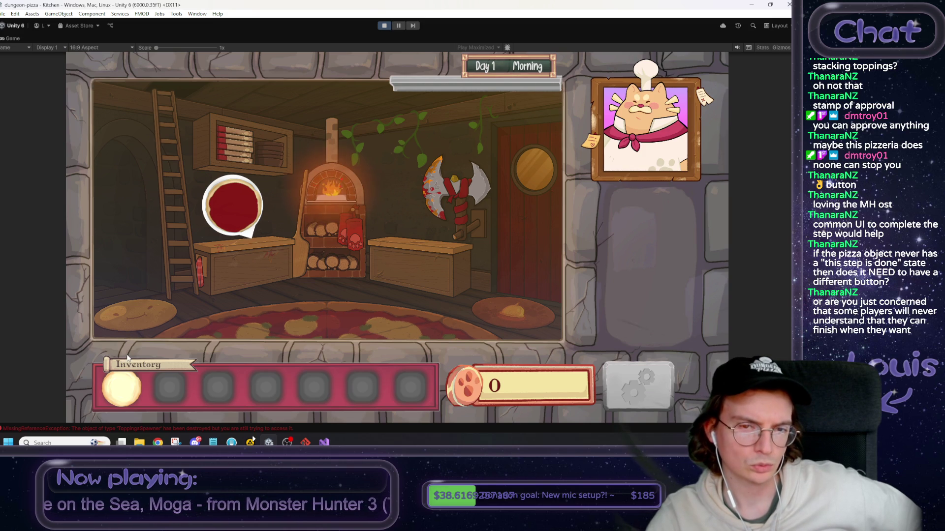
Store the sauced pizza in inventory slot 2, then start a new line in the Notepad feedback.
mouse_move(224, 198)
mouse_down()
mouse_move(223, 405)
mouse_move(168, 393)
mouse_move(317, 226)
mouse_move(334, 187)
mouse_up()
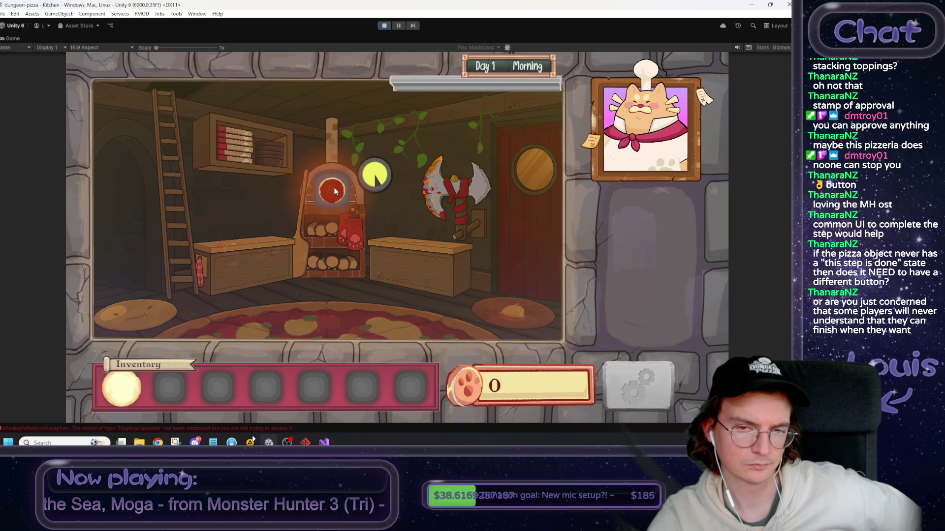
drag(334, 191, 191, 381)
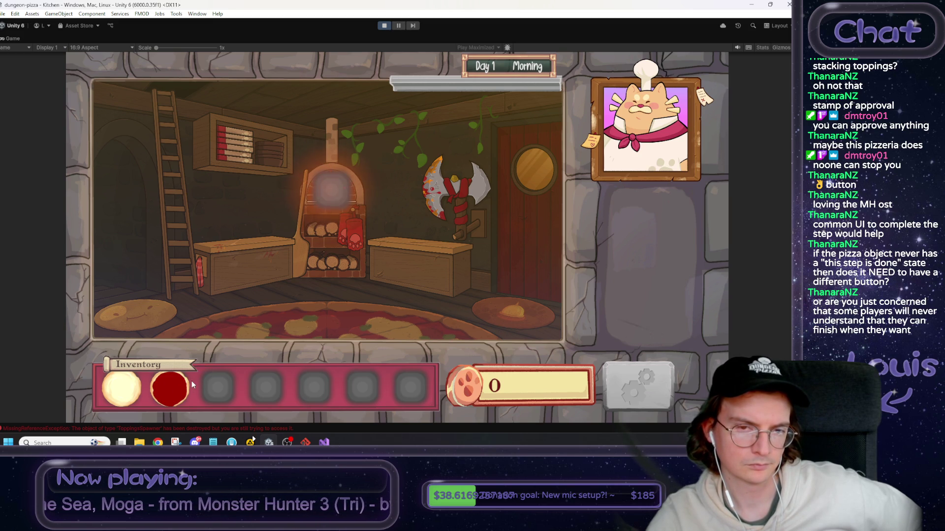
click(231, 443)
key(Return)
text(oven)
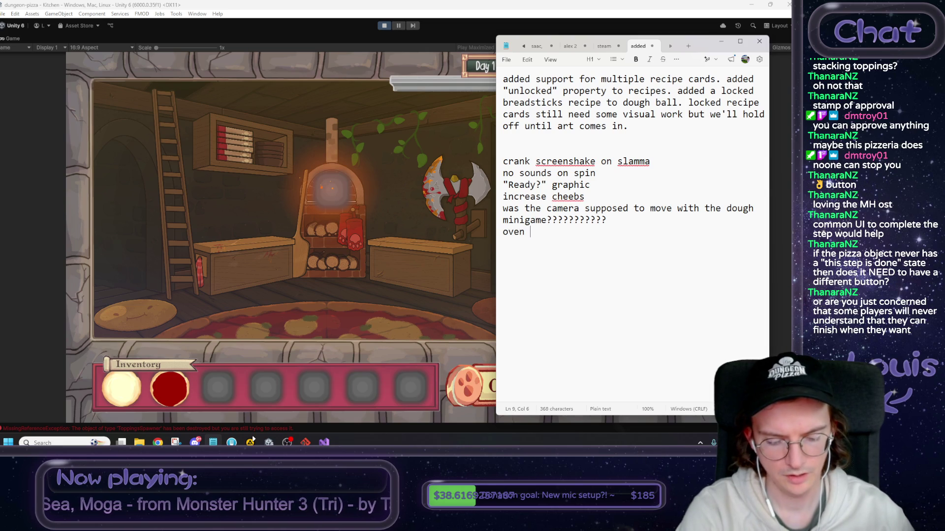
Log 'oven item slot doesn't go away when relevant item is no longer in hand', then return to Unity.
text(item slot )
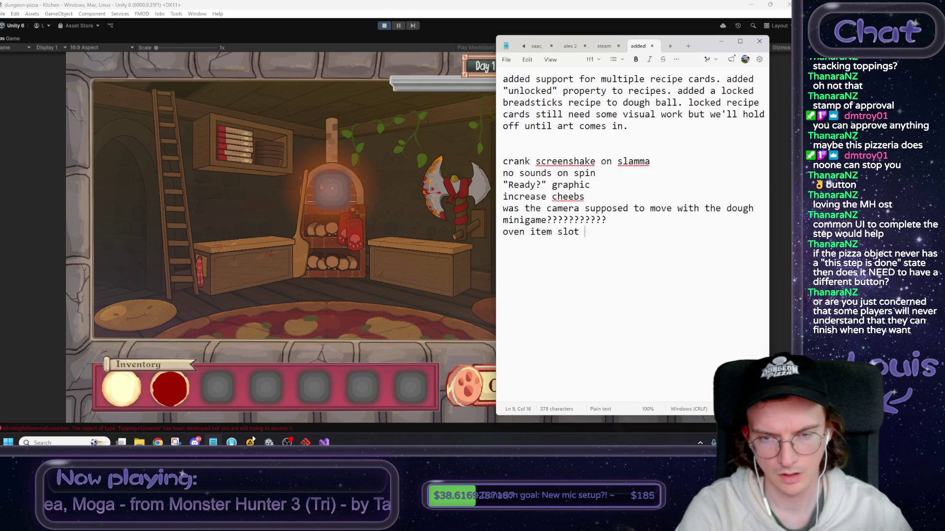
text(doesn't)
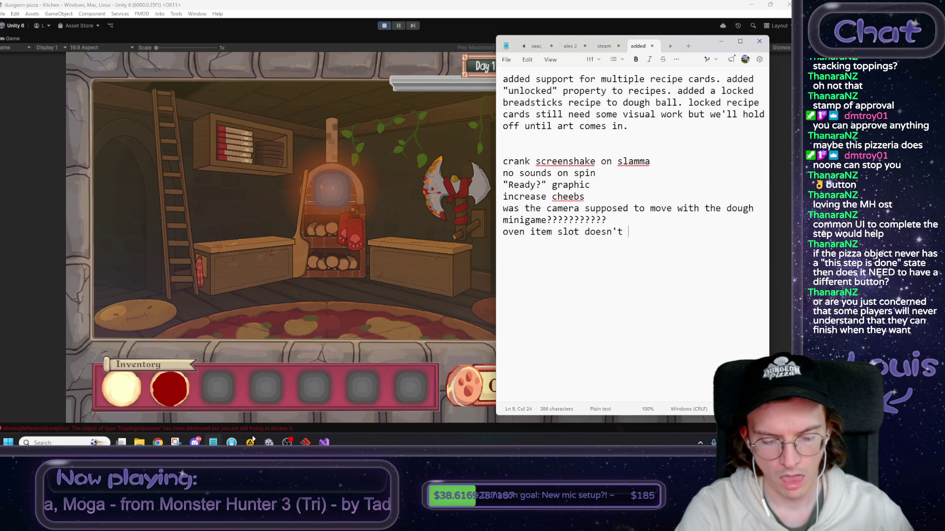
text( go away)
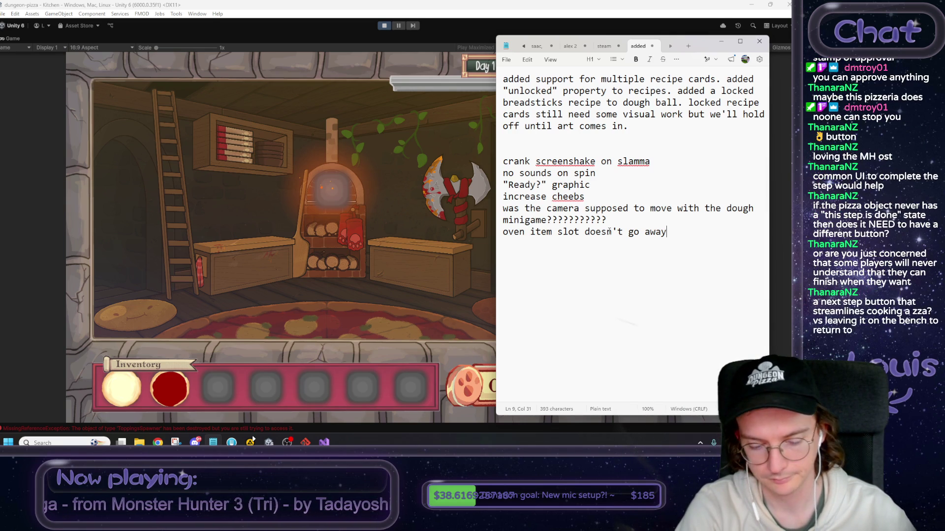
text(hen item)
key(BackSpace)
key(BackSpace)
key(BackSpace)
text(relevant item is no longer)
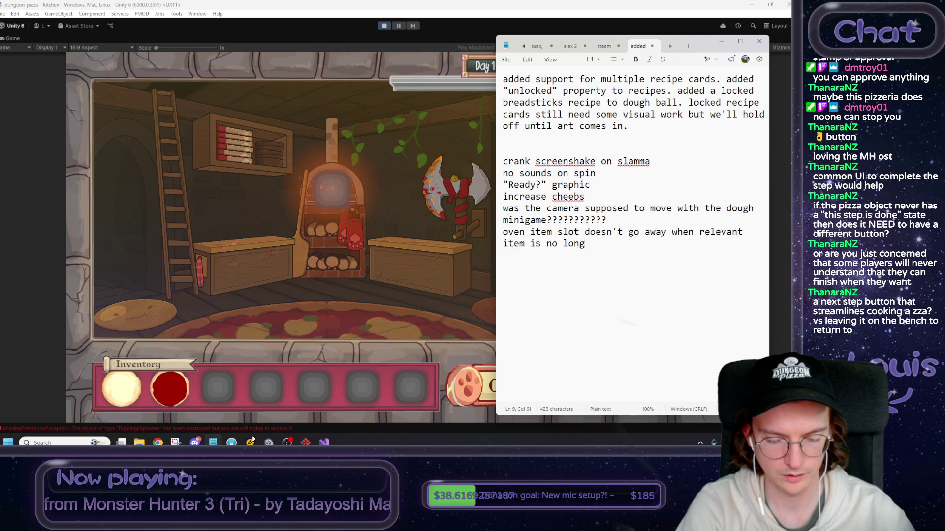
text( in hand)
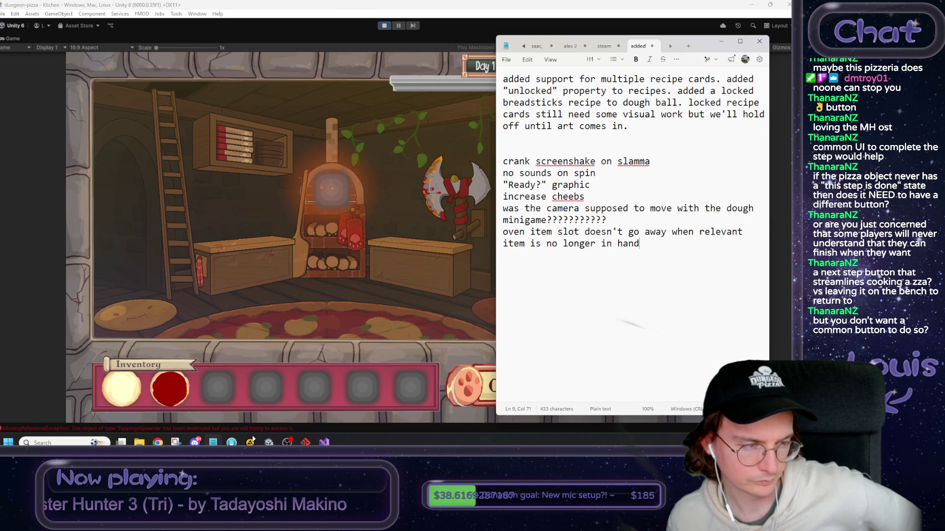
click(257, 312)
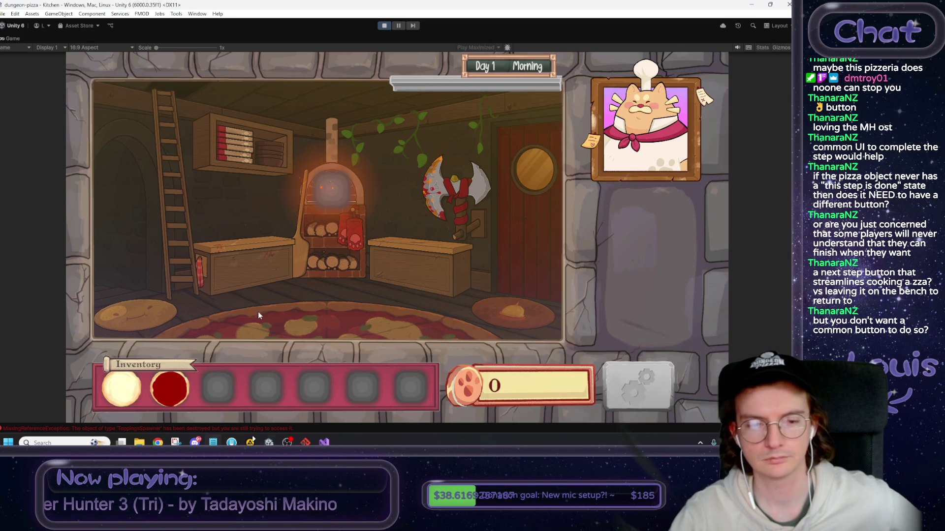
Drop sauce on the dough at the bench, then get a Dough Ball from the cellar's Dough Slime.
click(218, 270)
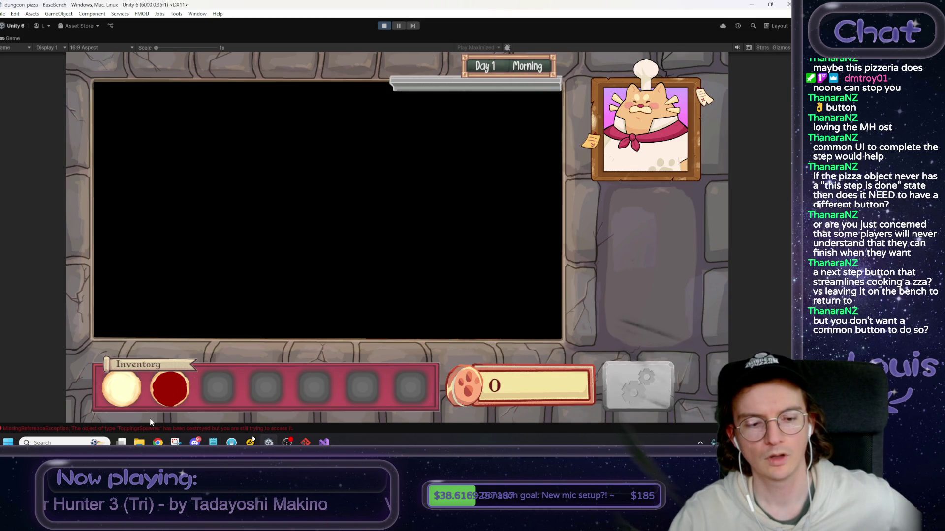
mouse_move(170, 393)
mouse_down()
mouse_move(268, 295)
mouse_move(331, 252)
mouse_up()
click(534, 314)
click(146, 248)
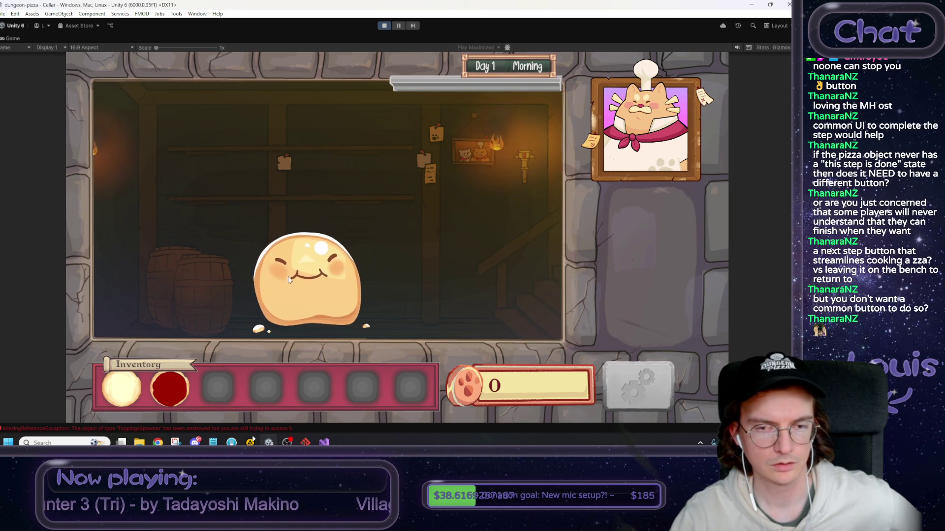
click(289, 289)
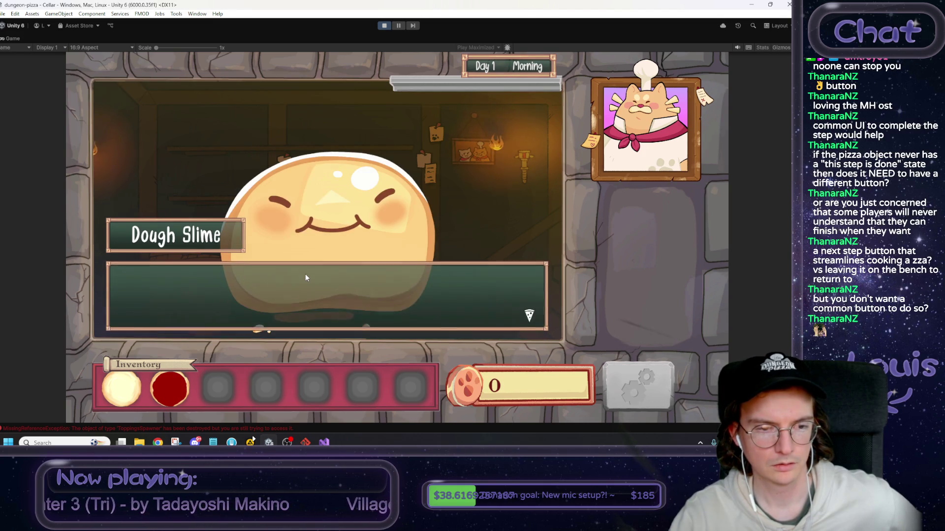
click(482, 200)
click(428, 268)
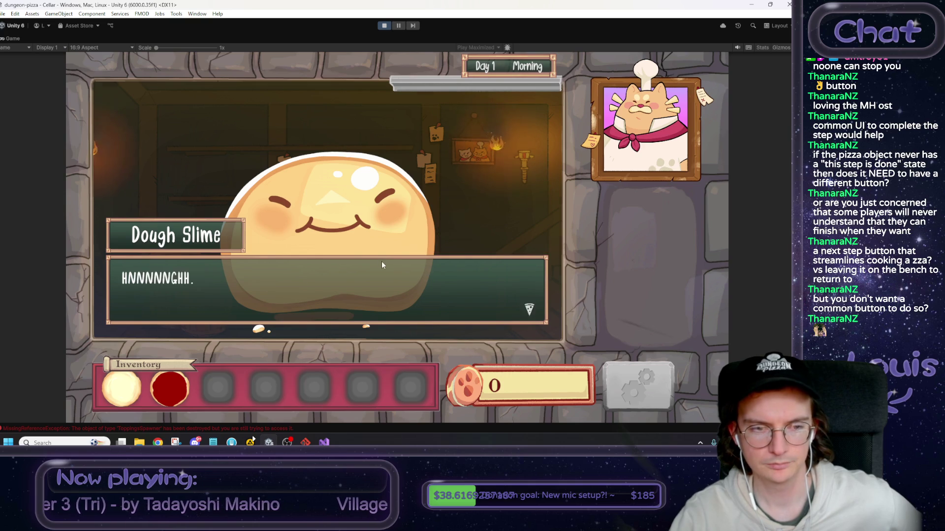
click(382, 261)
click(345, 205)
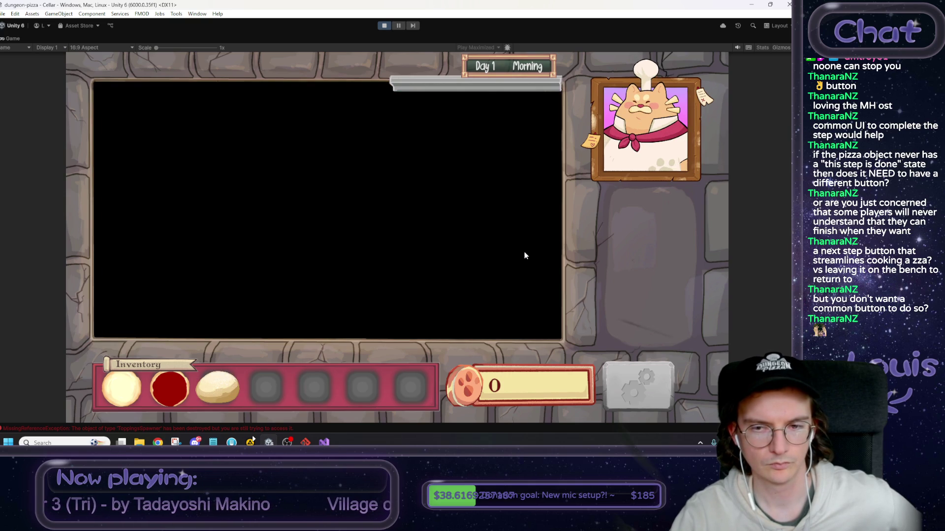
Place the new dough ball on the bench, start the pizza base and knead it.
click(290, 256)
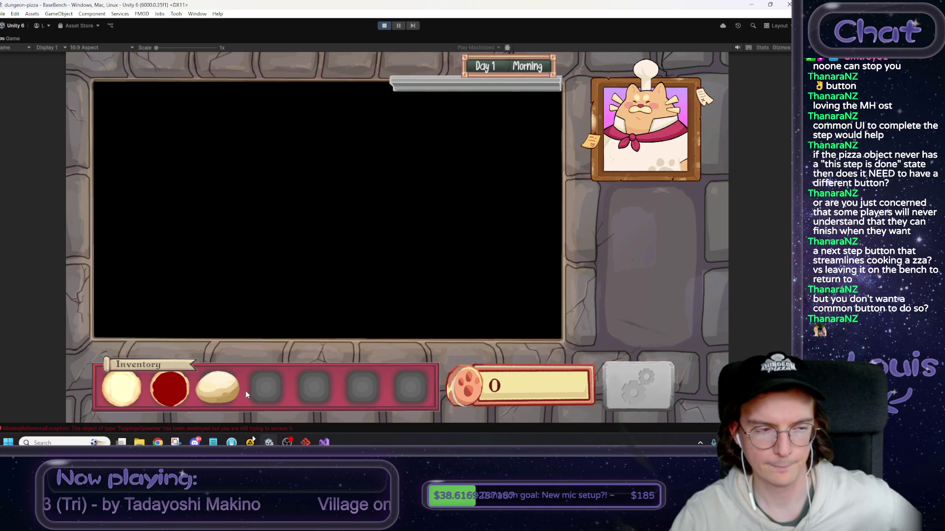
drag(229, 387, 332, 261)
click(271, 197)
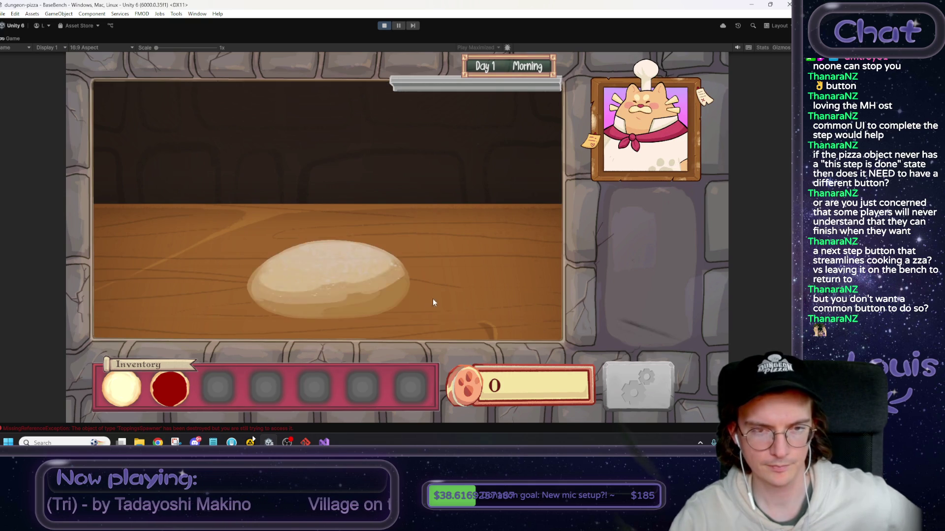
mouse_move(333, 329)
mouse_down()
mouse_move(325, 353)
mouse_move(329, 177)
mouse_move(324, 301)
mouse_up()
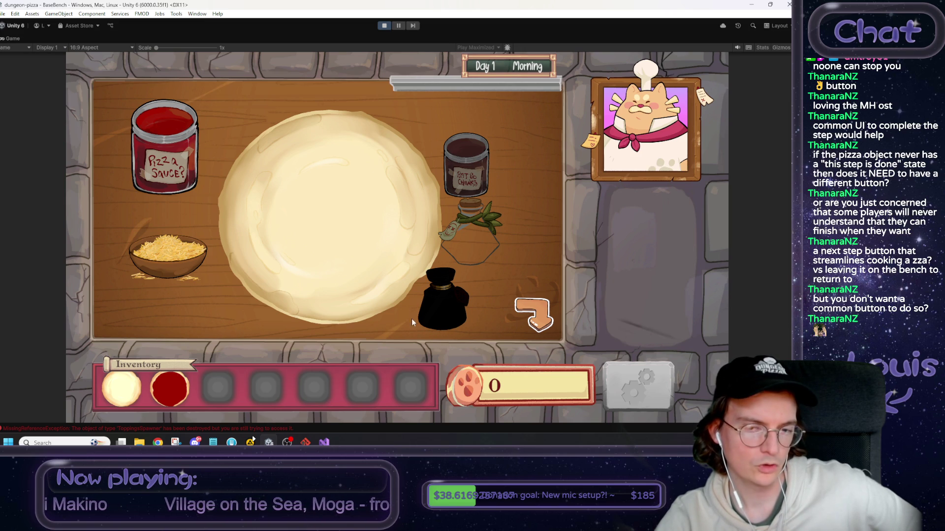
Go to the kitchen and back to the pizza bench, then sprinkle shredded cheese onto the dough.
click(541, 316)
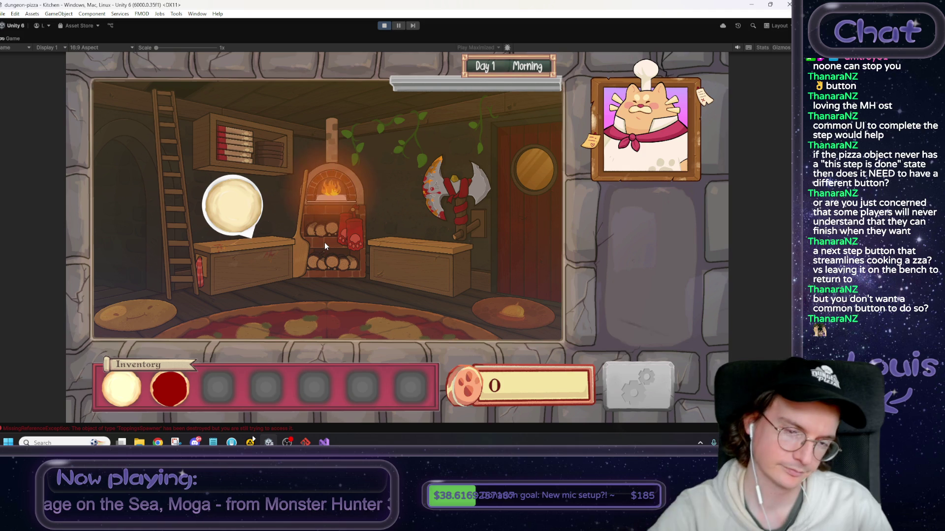
click(232, 282)
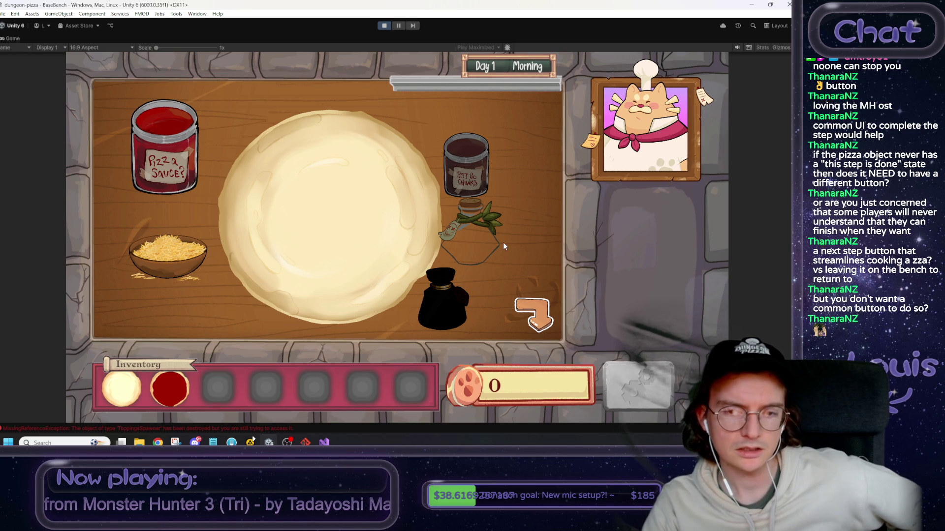
mouse_move(167, 251)
mouse_down()
mouse_move(328, 217)
mouse_move(432, 297)
mouse_up()
Leave the pizza bench for the kitchen and come back, then bring the Notepad feedback list forward.
click(543, 316)
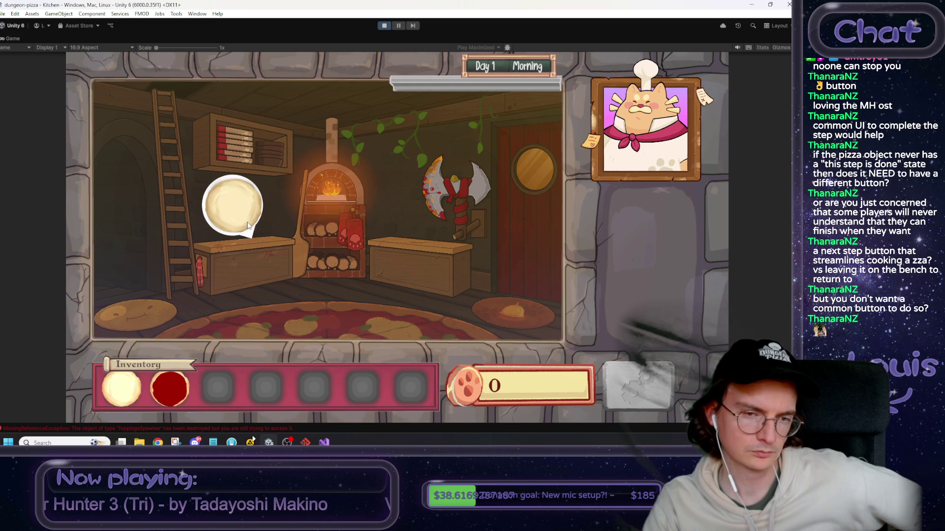
click(262, 260)
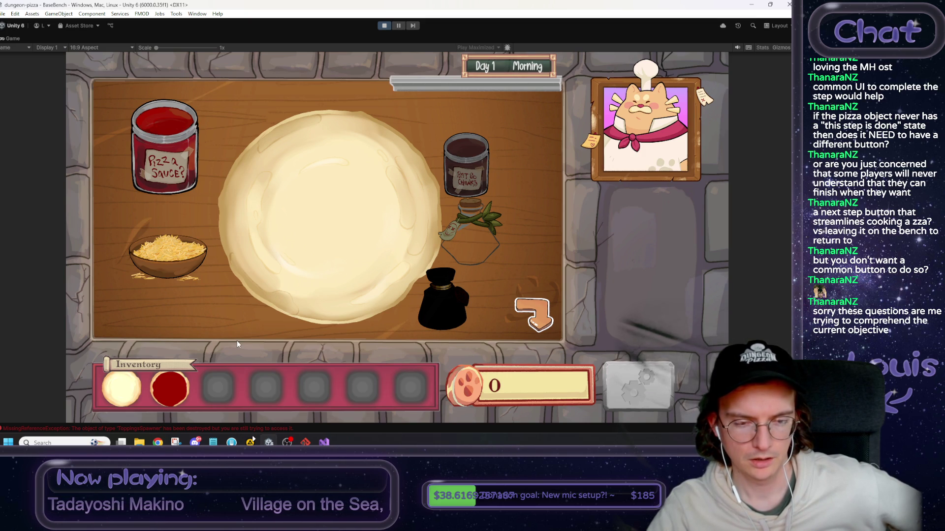
click(213, 443)
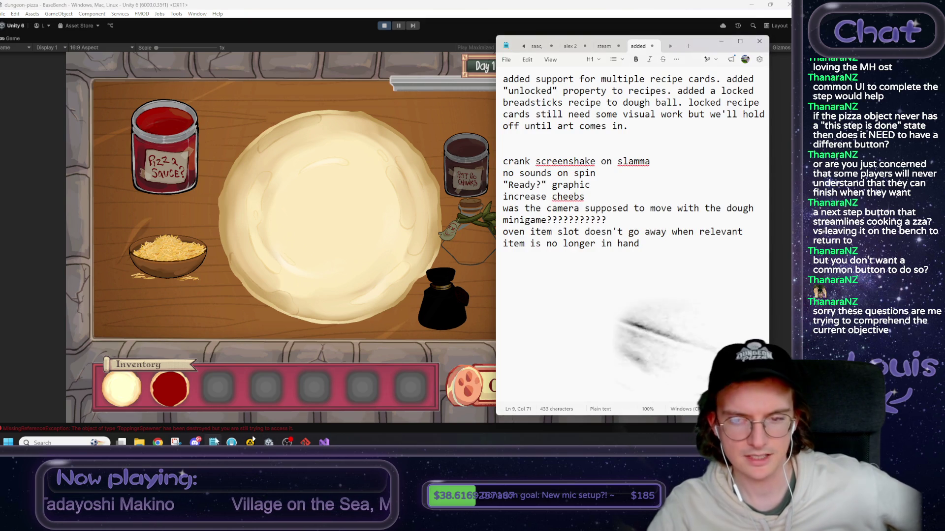
Begin the idea 'what about a "take pizza" button that', with step 1: swipe the pizza into inventory.
key(Return)
key(Return)
key(Return)
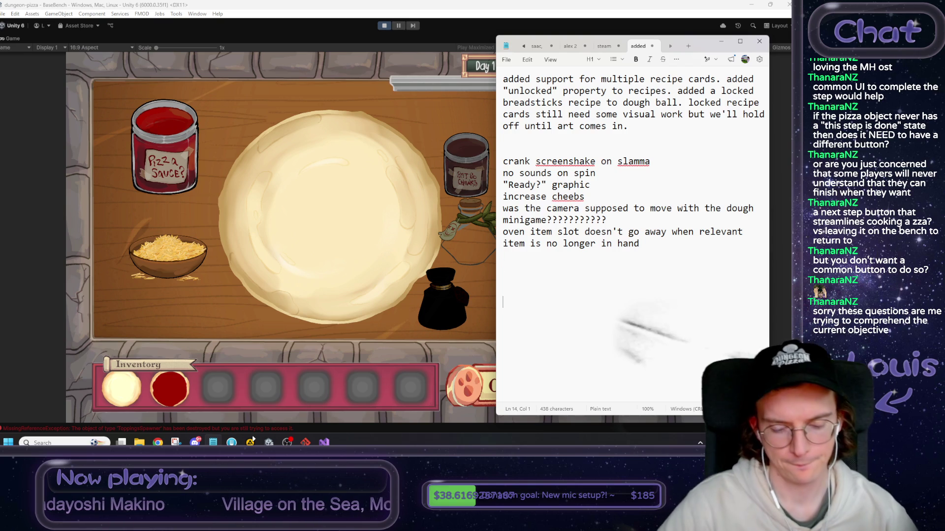
text(what abouttt)
key(Return)
text(a )
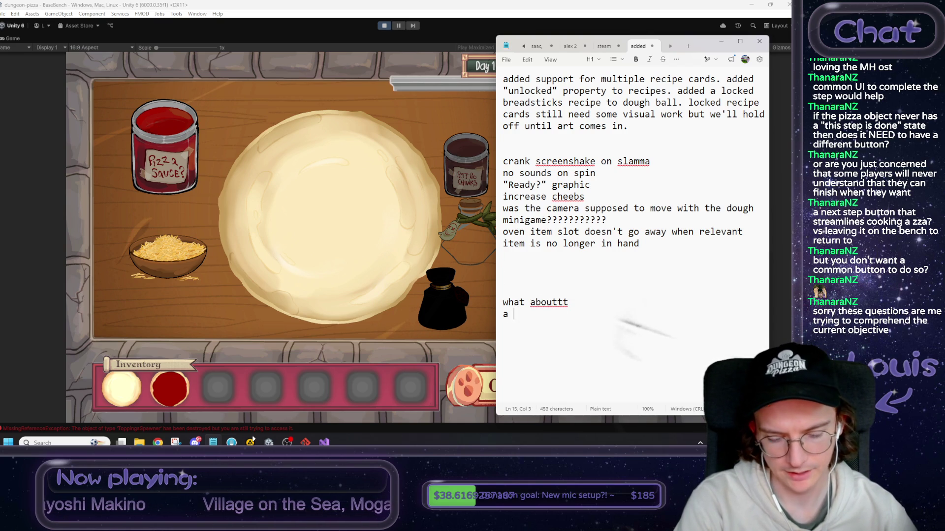
text("take pizza" button )
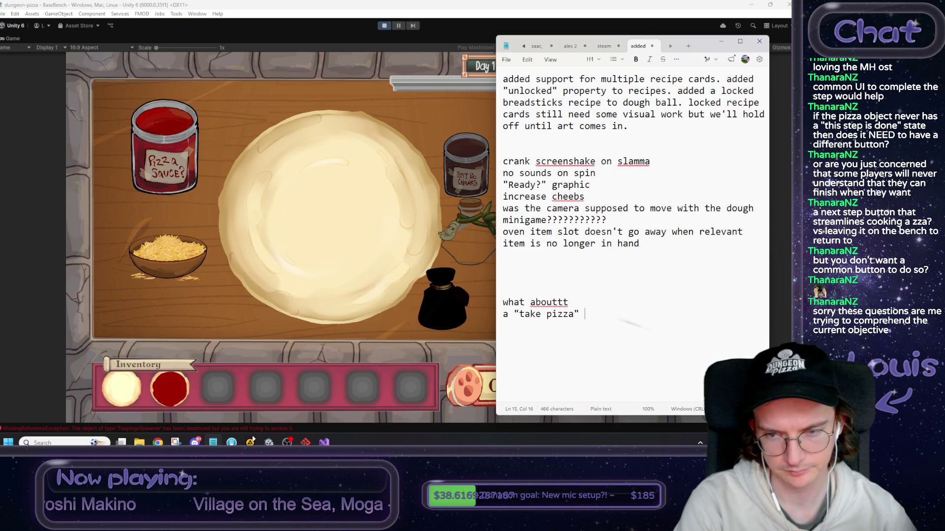
text(that)
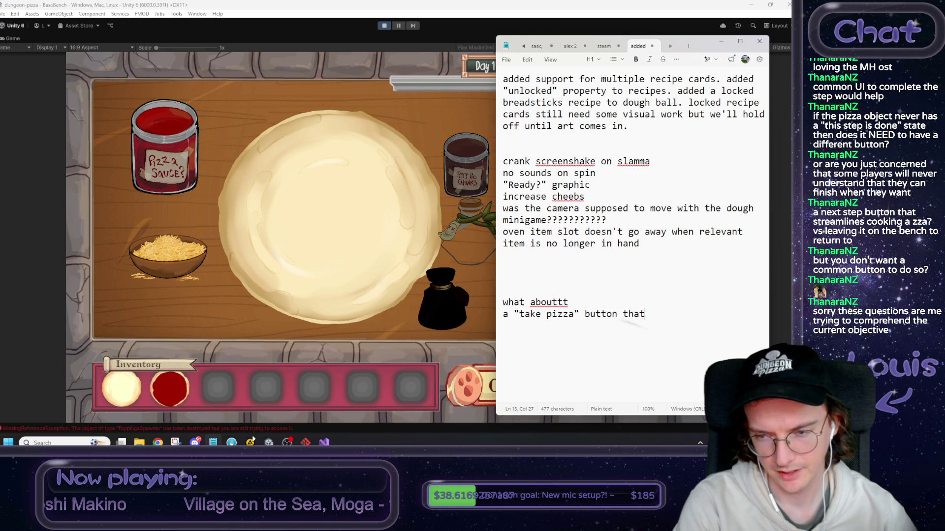
key(Return)
text(1) )
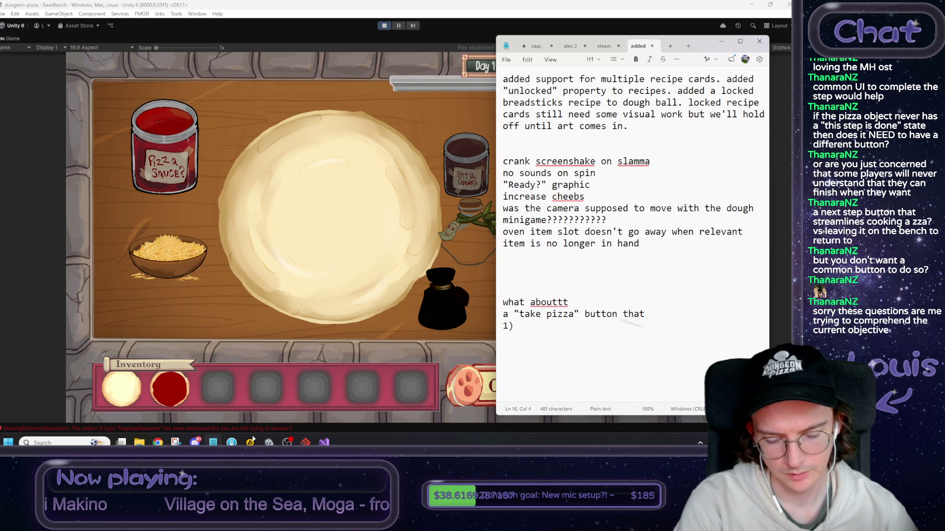
text(swipes the )
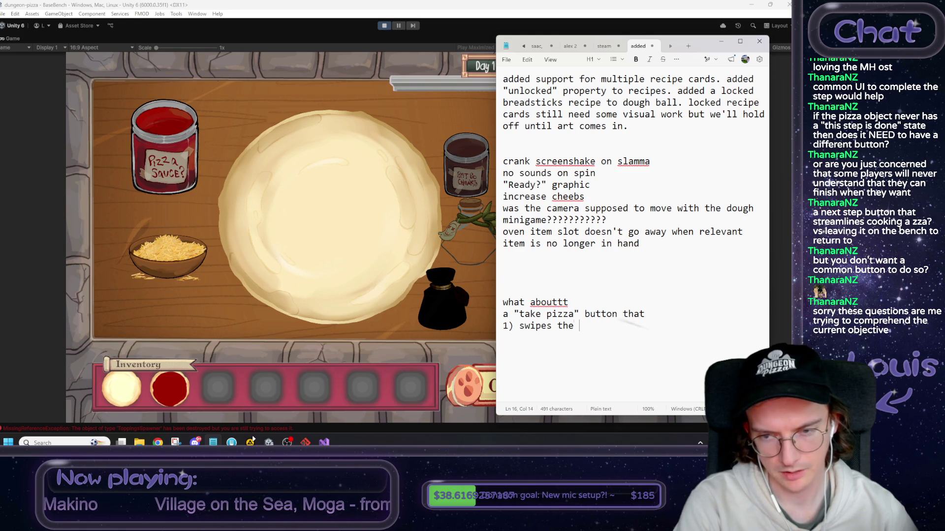
text(pizza into )
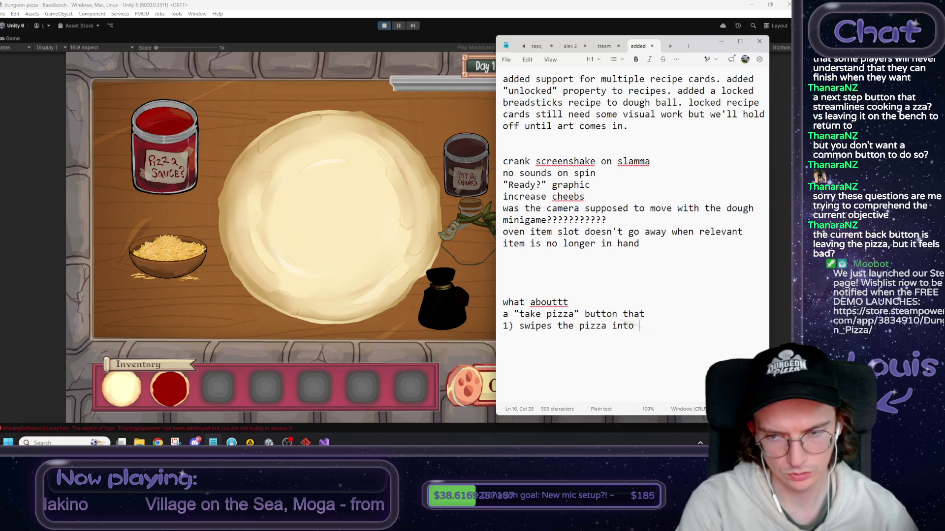
text(your inventory ()
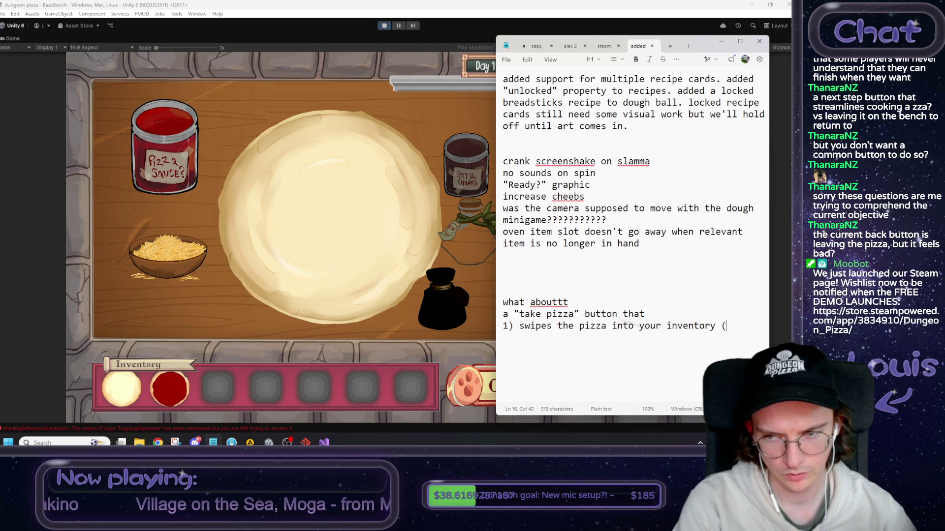
text(maybe we do )
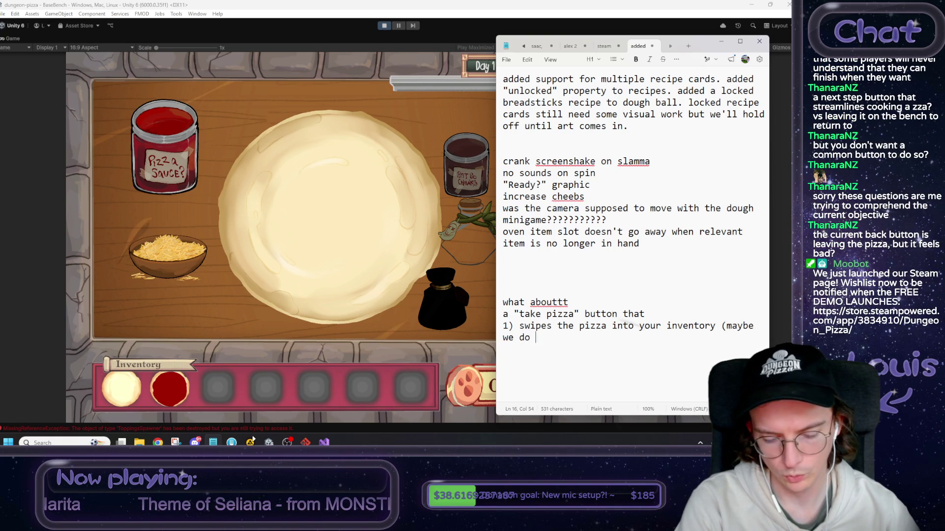
text(piz)
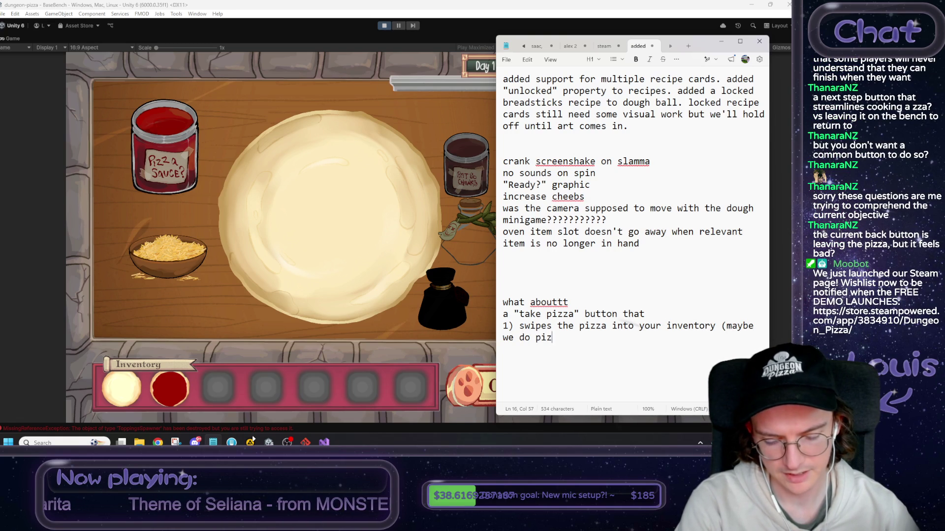
text(za peel sl)
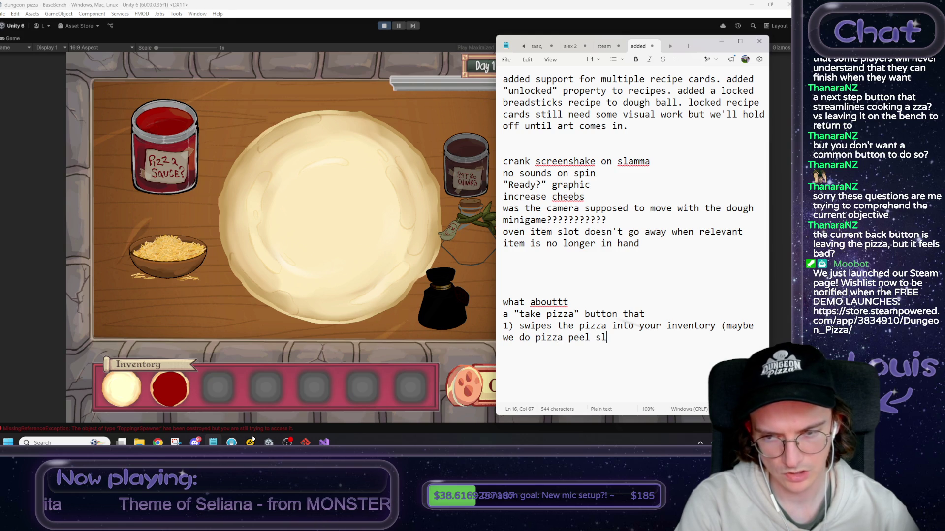
text(ot soon))
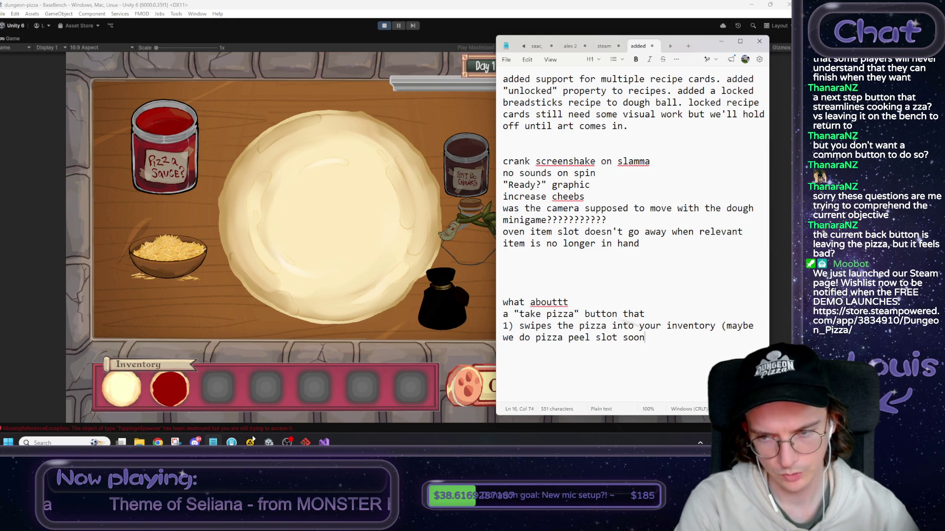
key(Return)
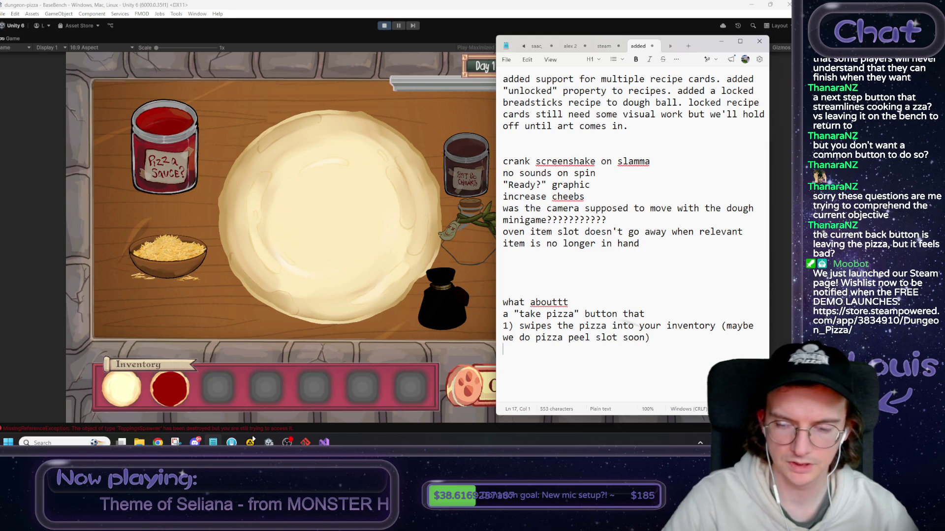
Insert 'dedicated' before 'pizza peel slot' and add 'THEN 2) exits scene to kitchen', fixing the typo.
click(536, 338)
text(dedic)
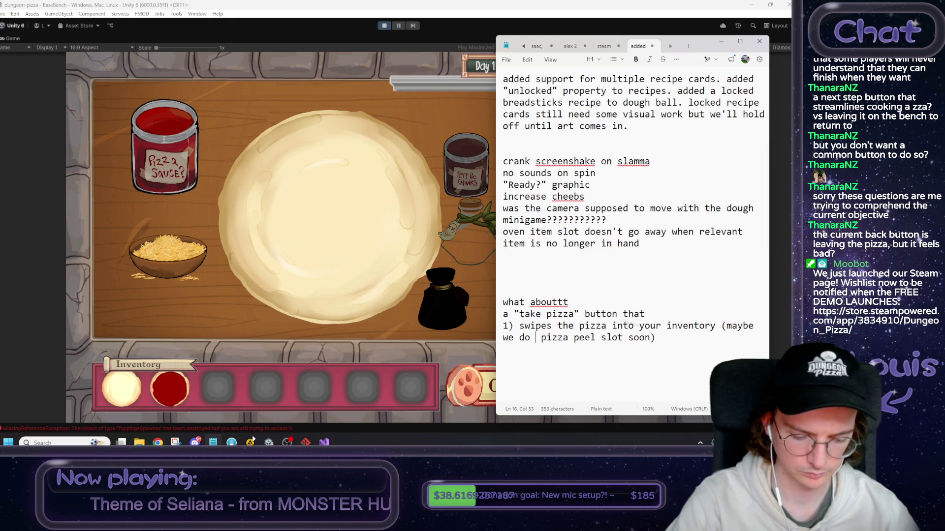
text(ated)
key(Down)
text(THEN)
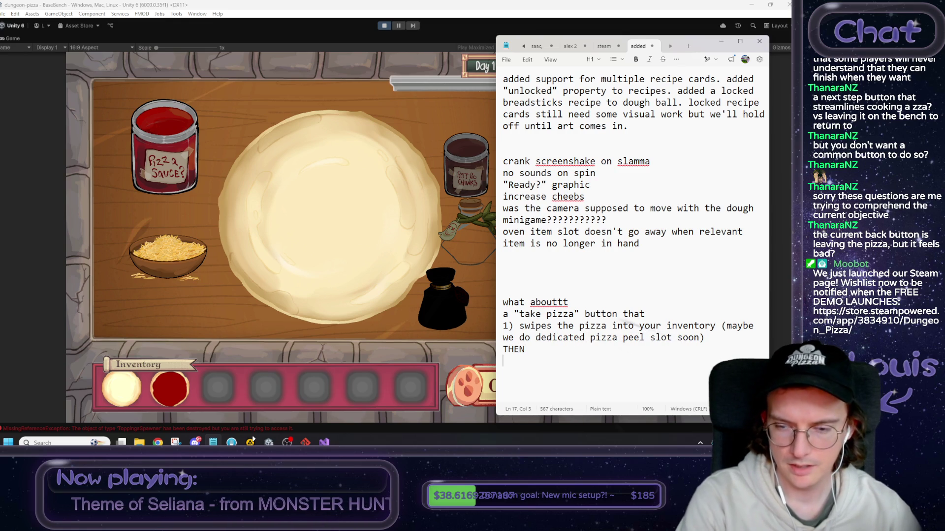
key(Return)
text(2) exits scene to ktich)
key(BackSpace)
key(BackSpace)
key(BackSpace)
text(itchen)
Highlight and review the two numbered steps of the 'take pizza' idea.
triple_click(658, 361)
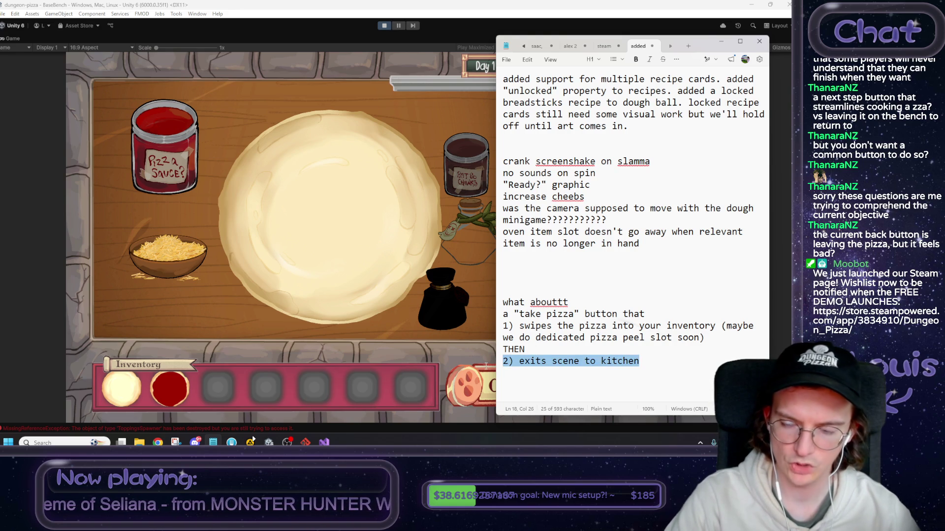
mouse_move(521, 327)
mouse_down()
mouse_move(709, 327)
mouse_move(669, 327)
mouse_up()
click(616, 350)
mouse_move(658, 364)
mouse_down()
mouse_move(483, 331)
mouse_move(595, 326)
mouse_up()
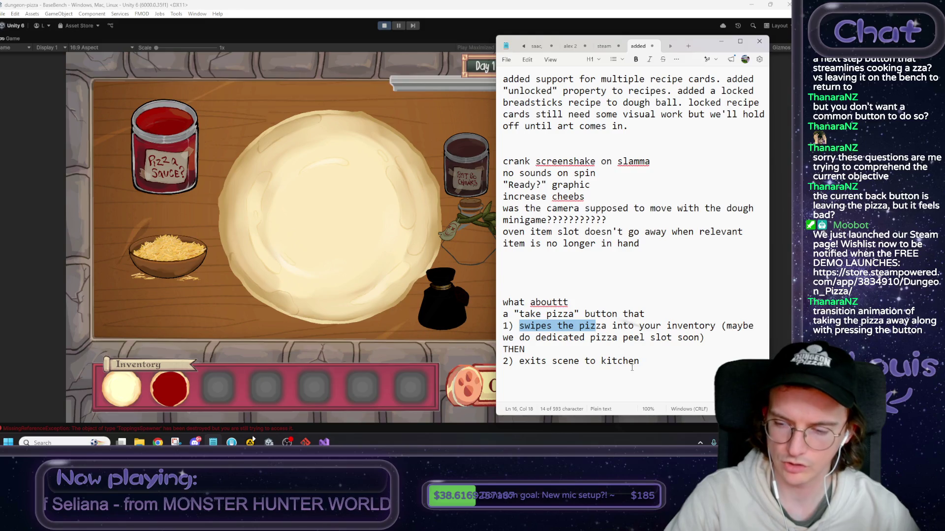
mouse_move(503, 326)
mouse_down()
mouse_move(605, 337)
mouse_move(526, 350)
mouse_move(651, 358)
mouse_up()
click(651, 358)
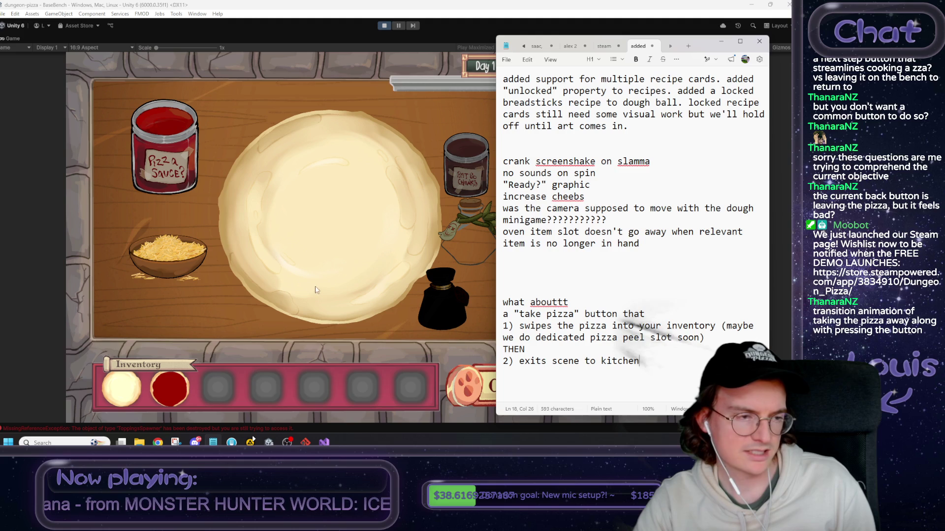
Bring the Unity game forward, go from the pizza bench to the kitchen, then into BaseBench and back.
click(220, 305)
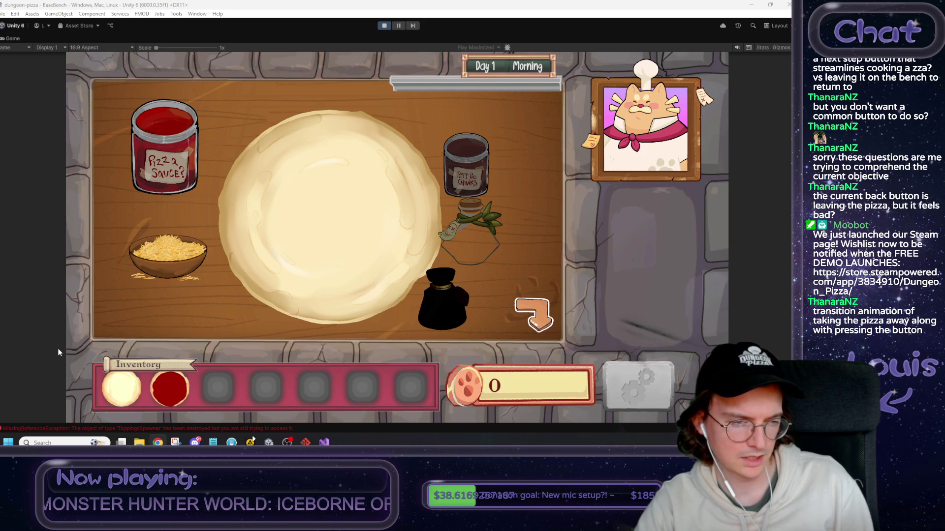
click(539, 311)
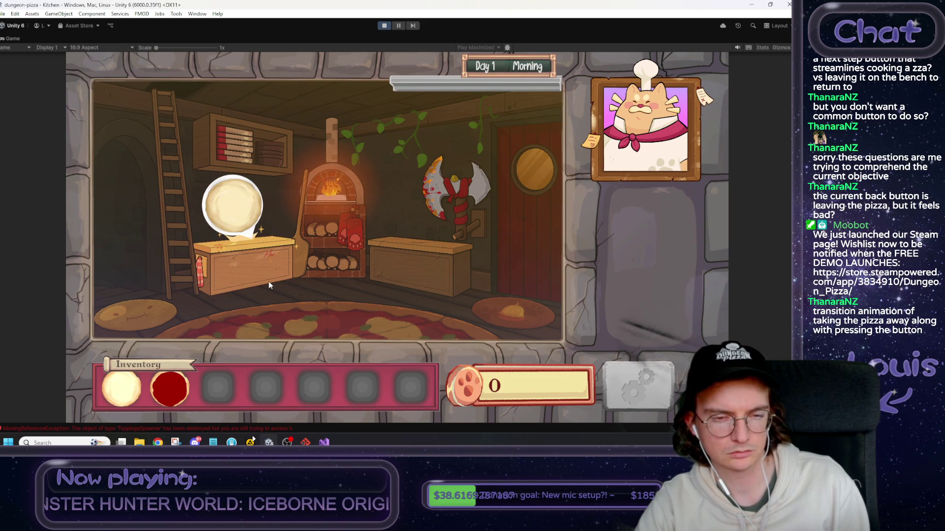
click(270, 285)
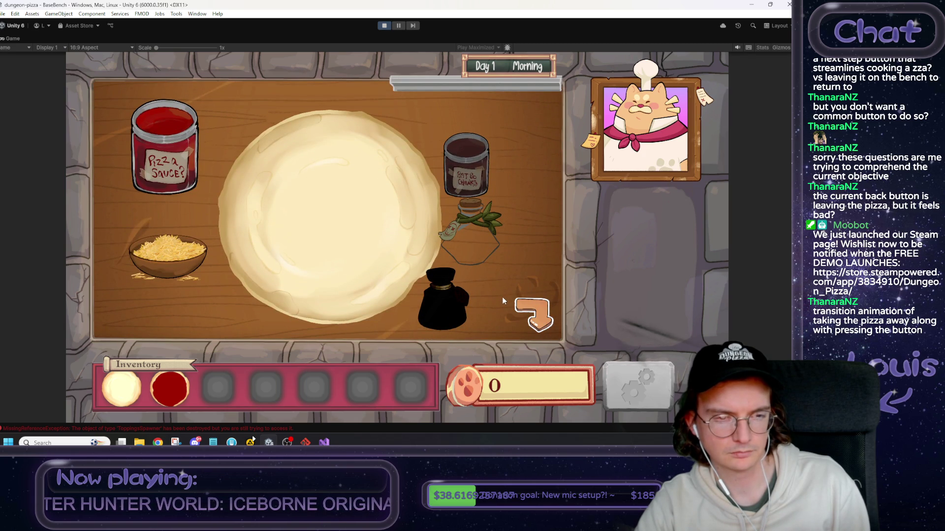
click(555, 320)
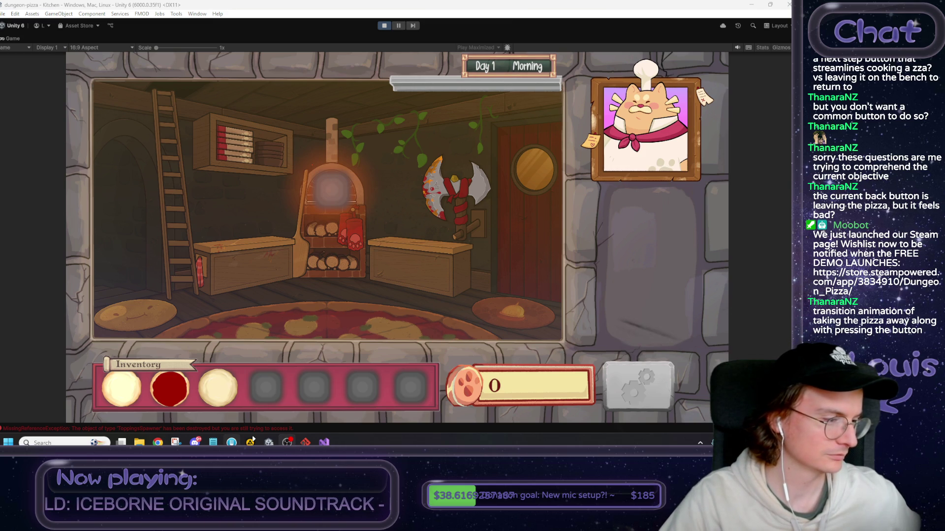
mouse_move(252, 438)
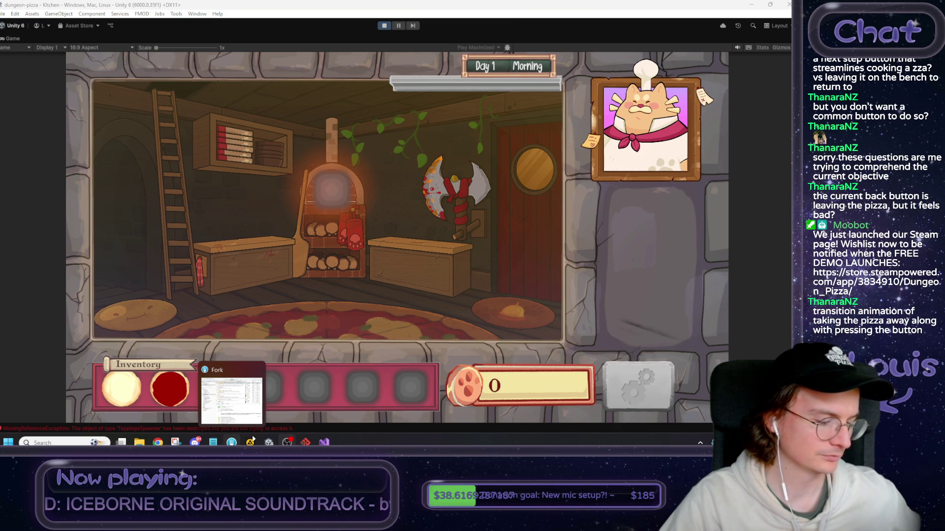
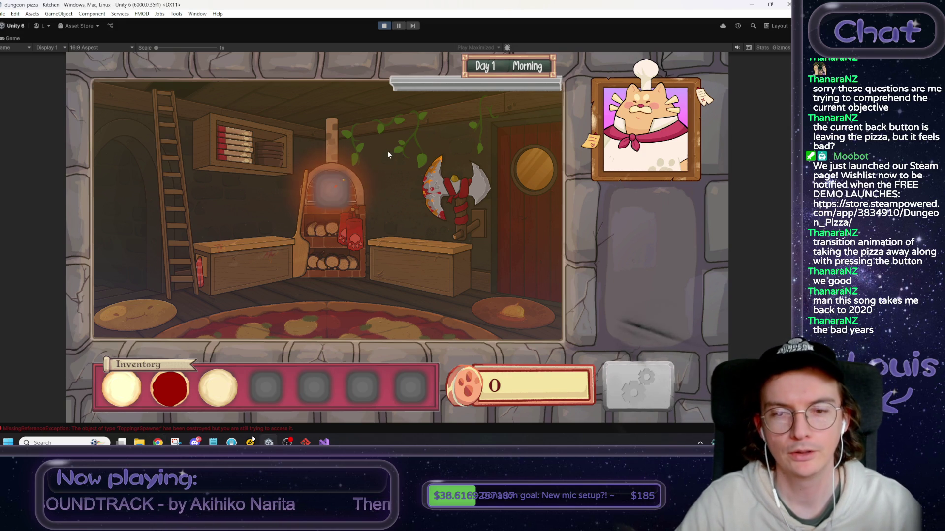
Walk through the kitchen door to FrontOfHouse, then stop Play mode.
click(521, 207)
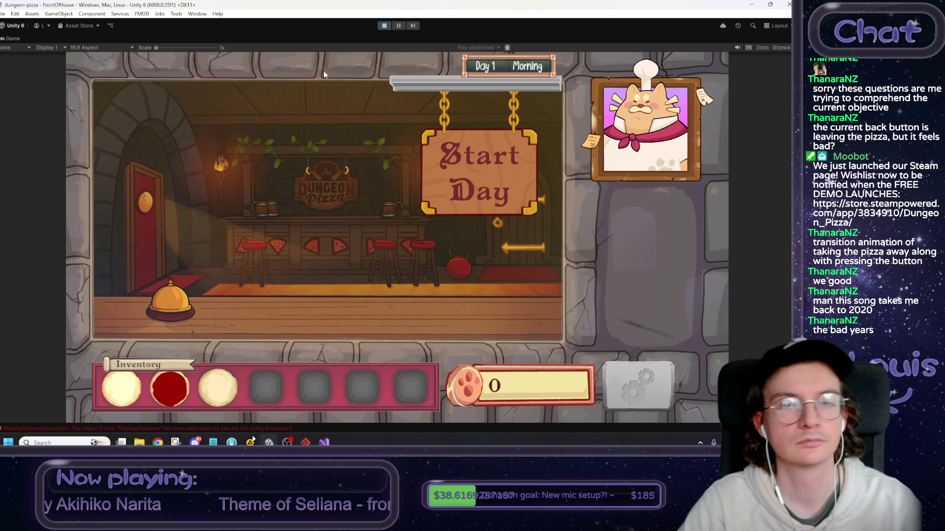
click(384, 26)
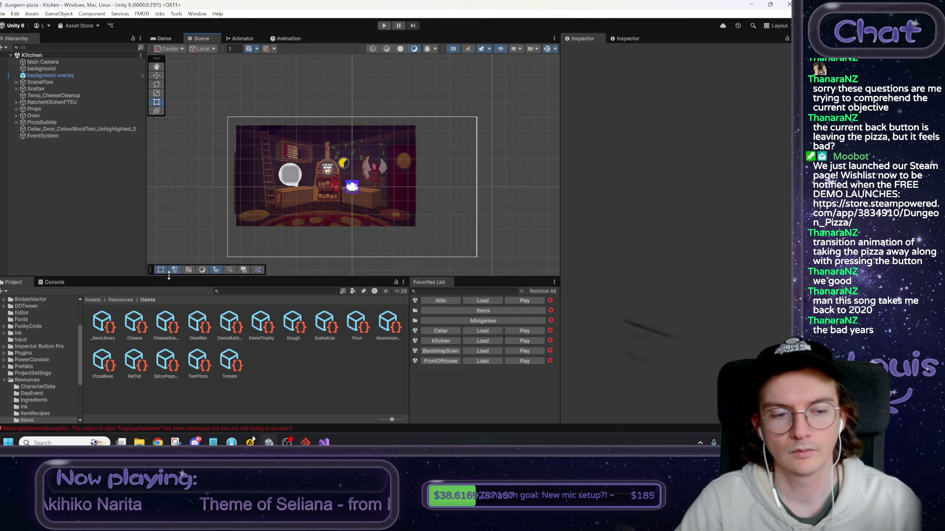
Open _BootstrapScene from Assets/Scenes, replacing the Kitchen scene.
click(101, 301)
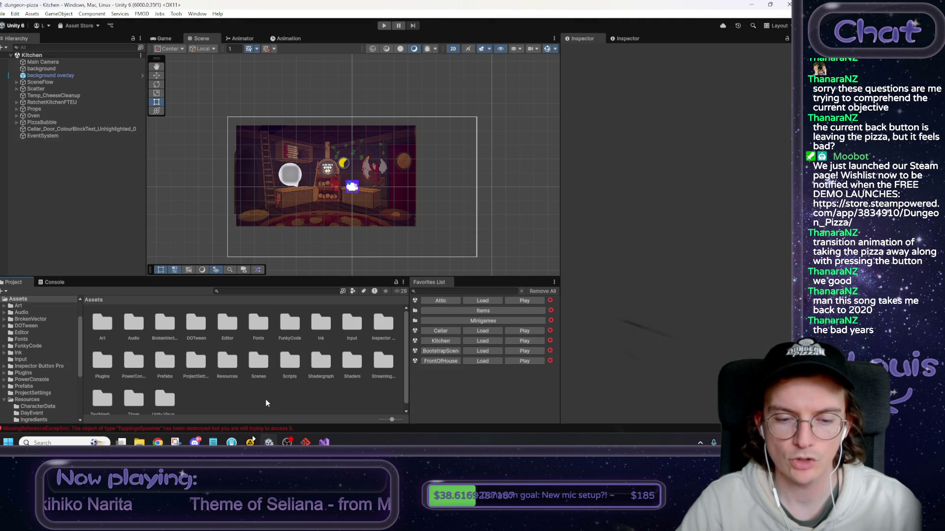
double_click(263, 368)
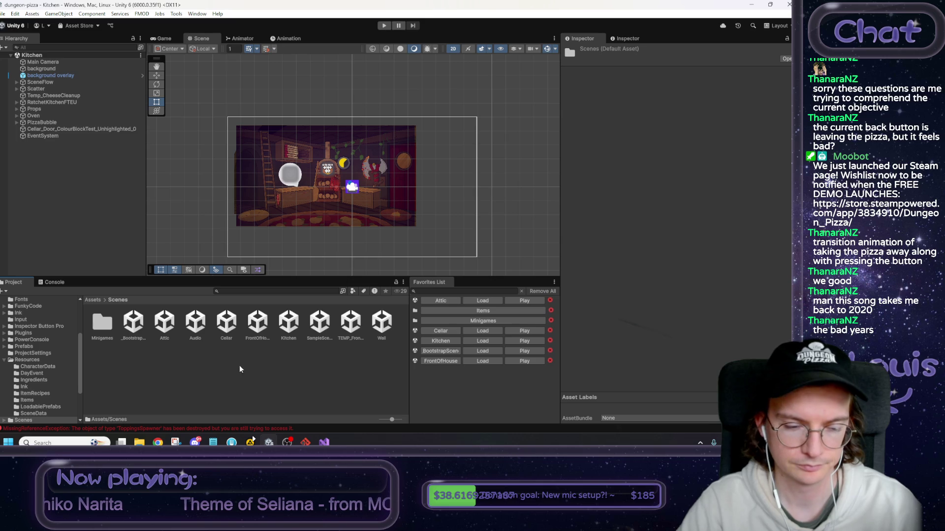
right_click(132, 389)
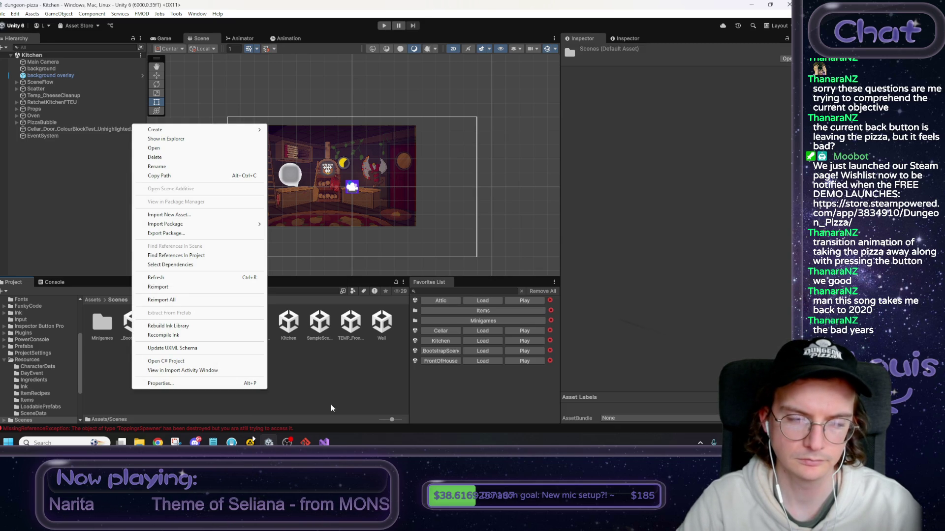
mouse_move(174, 132)
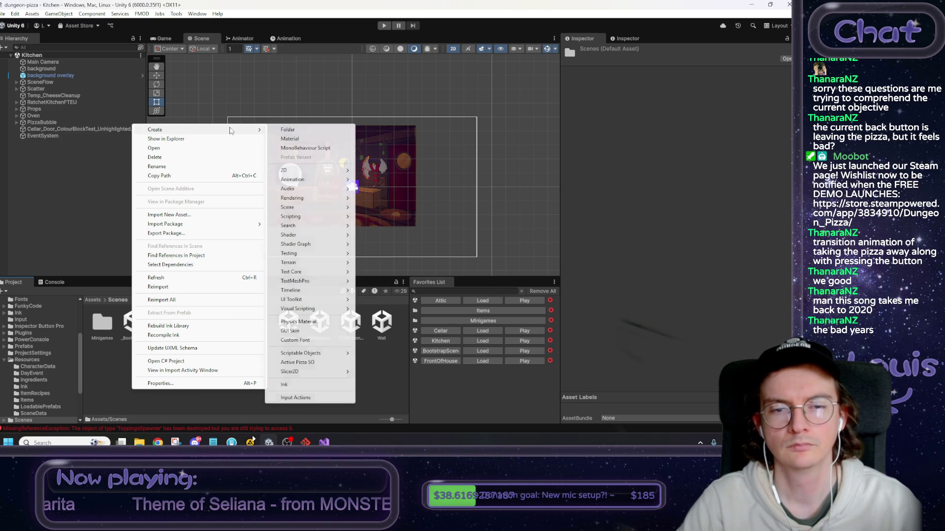
click(444, 247)
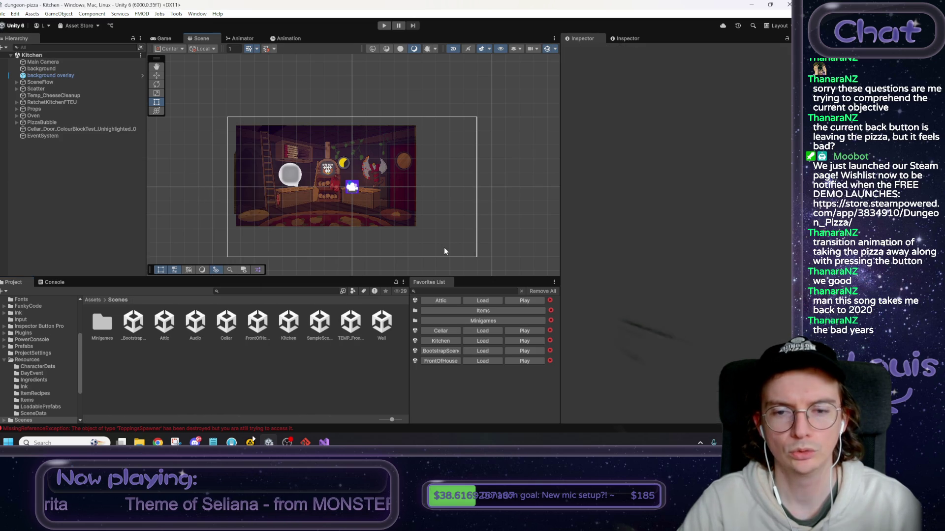
double_click(135, 331)
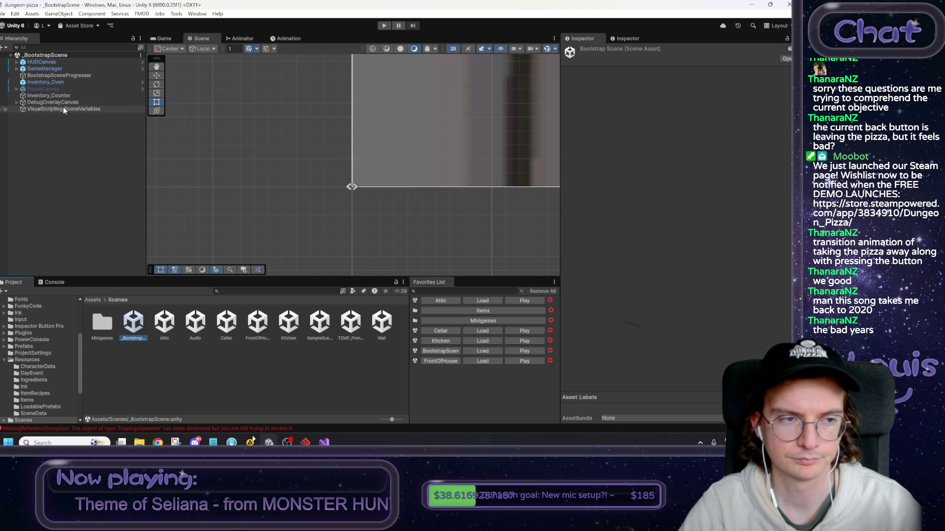
click(235, 395)
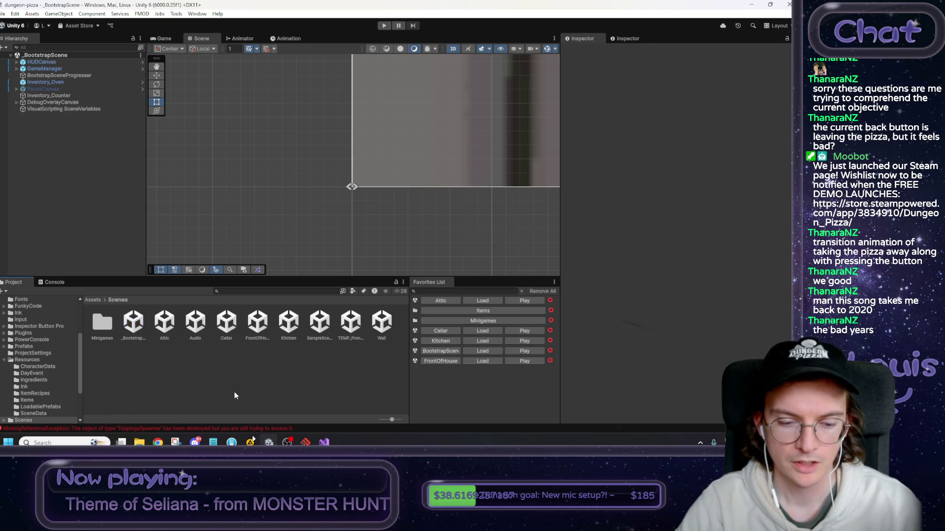
Start a new note 'title screen time' listing title screen -> front of house -> bootstrap scene.
click(231, 443)
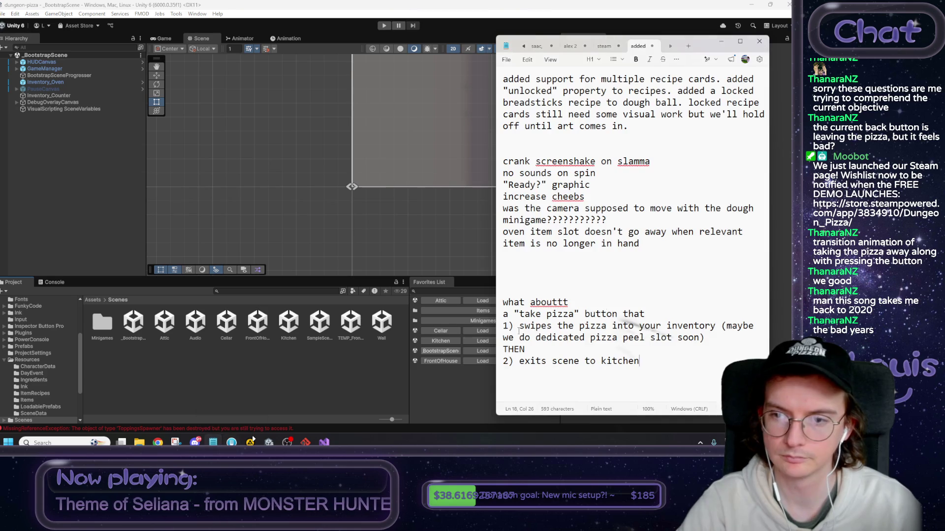
click(688, 47)
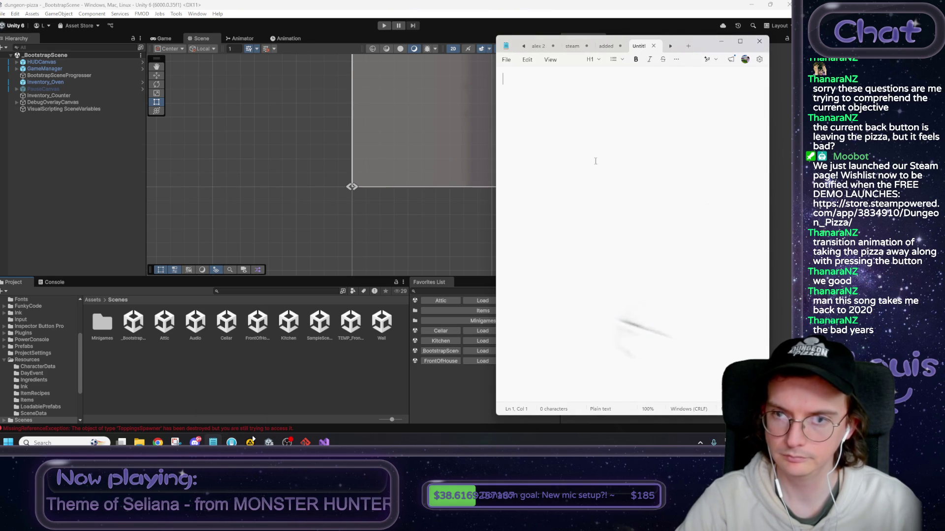
text(title screen time)
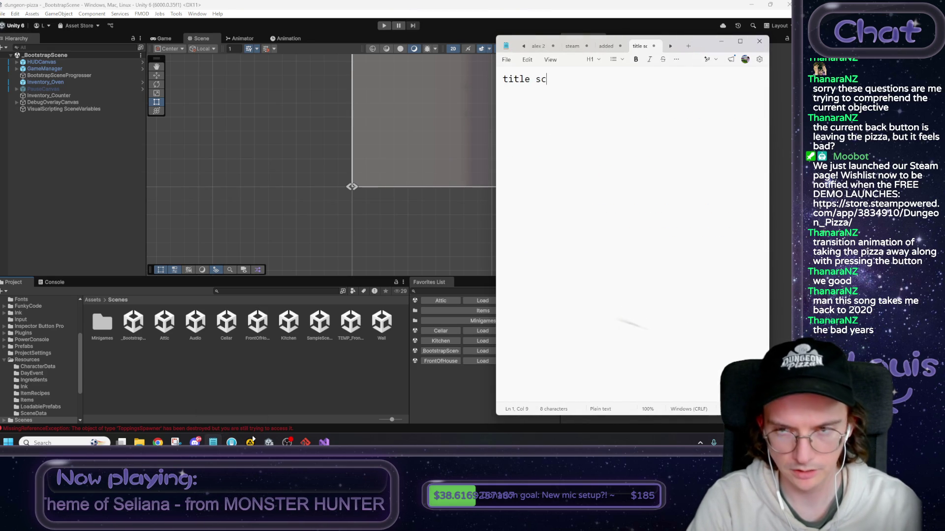
key(Return)
key(Return)
key(Return)
key(Return)
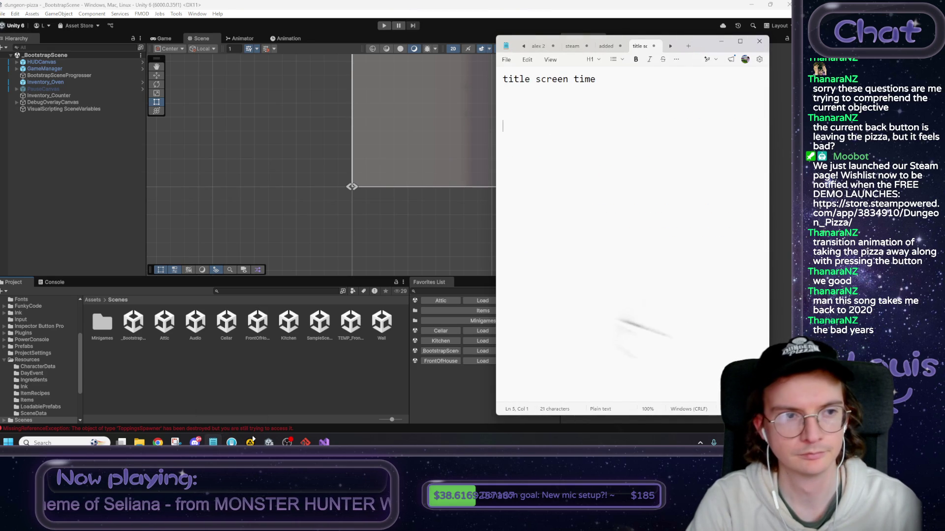
text(title screen)
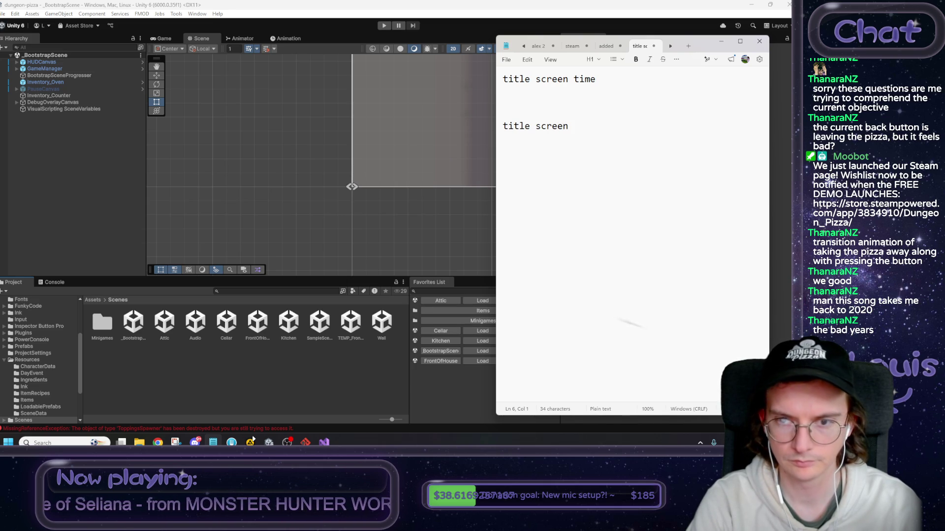
text( ->)
key(Return)
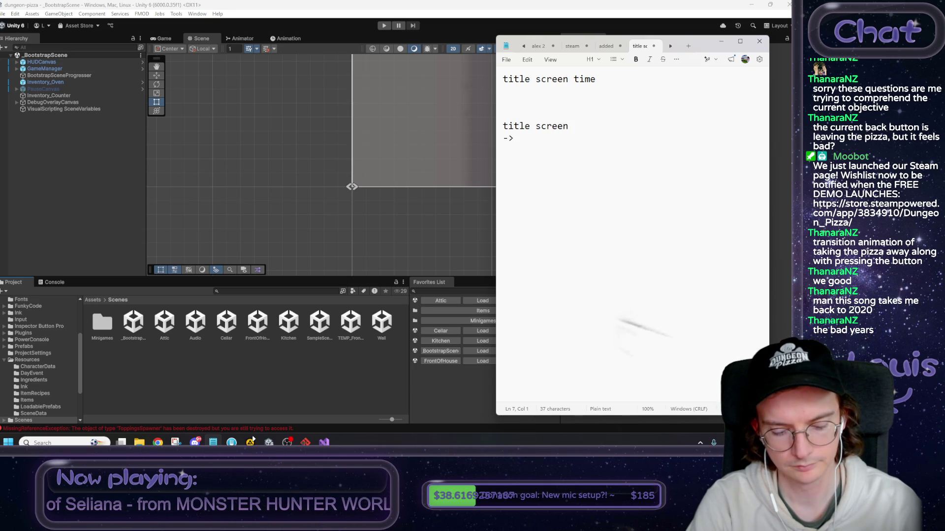
text(front of house)
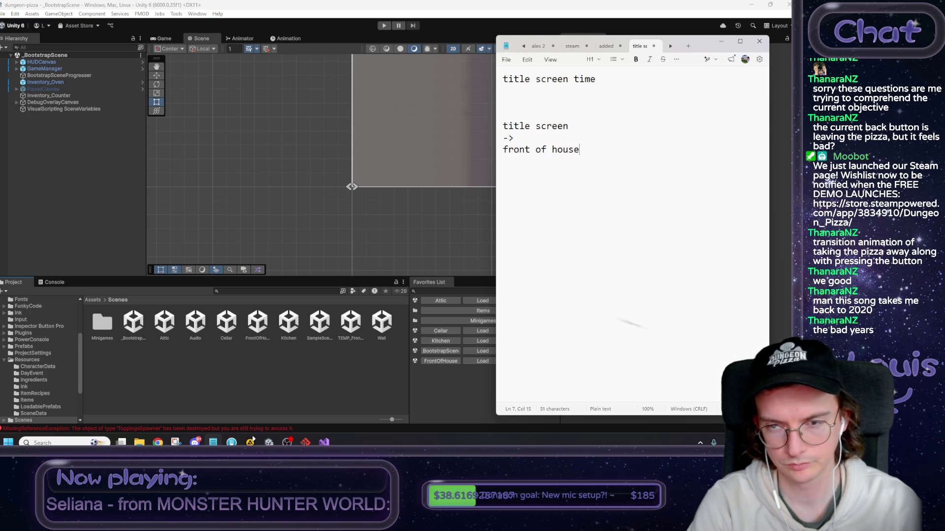
key(Return)
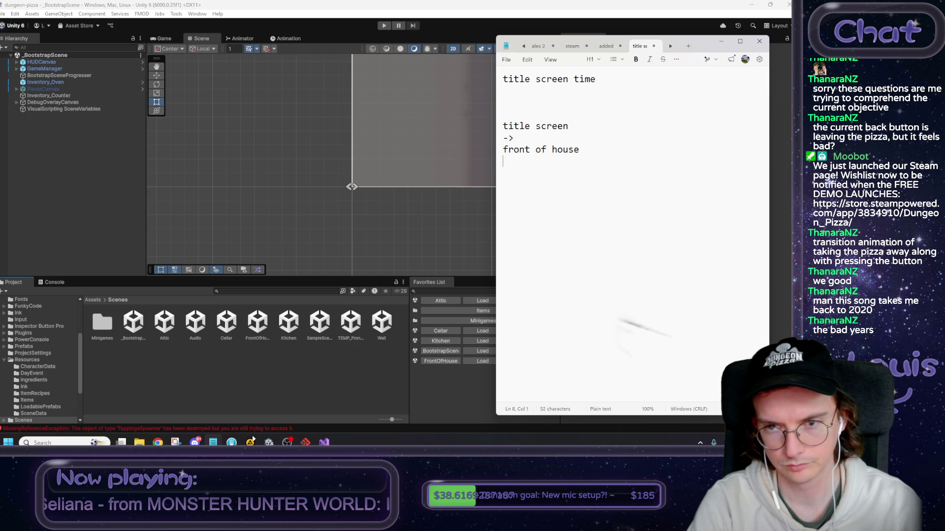
text(-> boo)
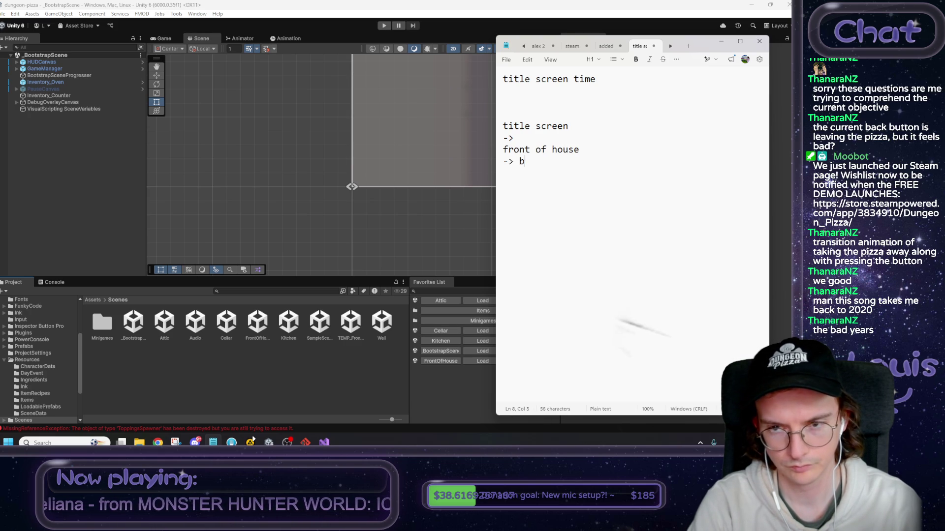
key(BackSpace)
key(BackSpace)
key(BackSpace)
text(bootstrap scene)
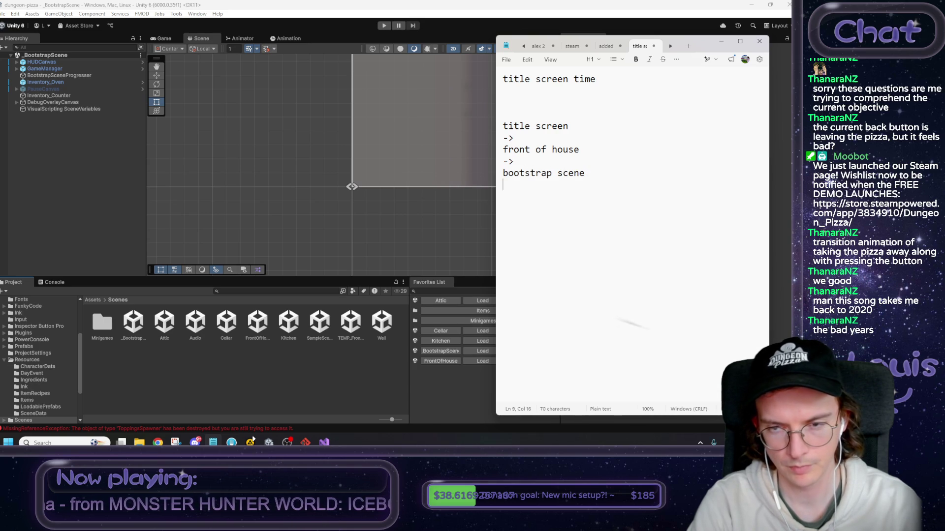
key(Return)
Add the to-do '[ ] check bootstrapping code and enable NOT bootstrapping until loading the game'.
text([ ] check bootstrapping code and )
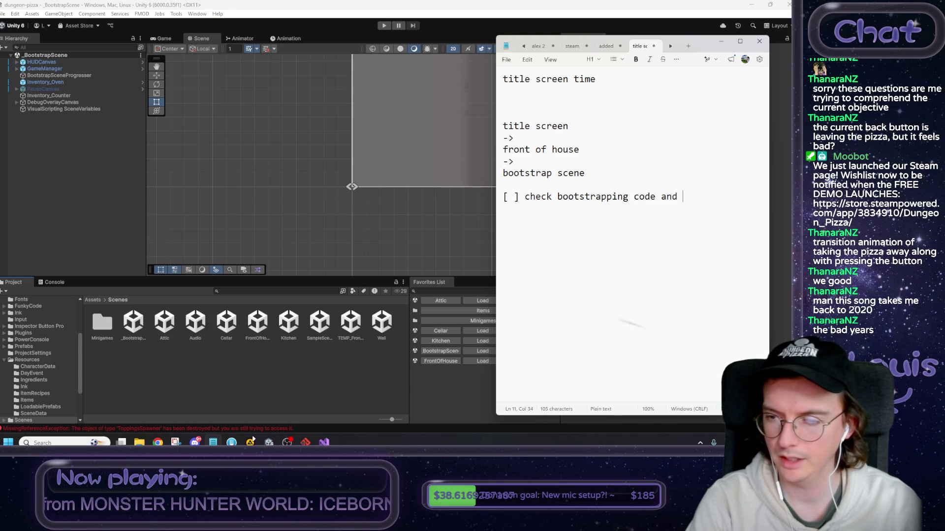
text(make)
key(BackSpace)
key(BackSpace)
key(BackSpace)
key(BackSpace)
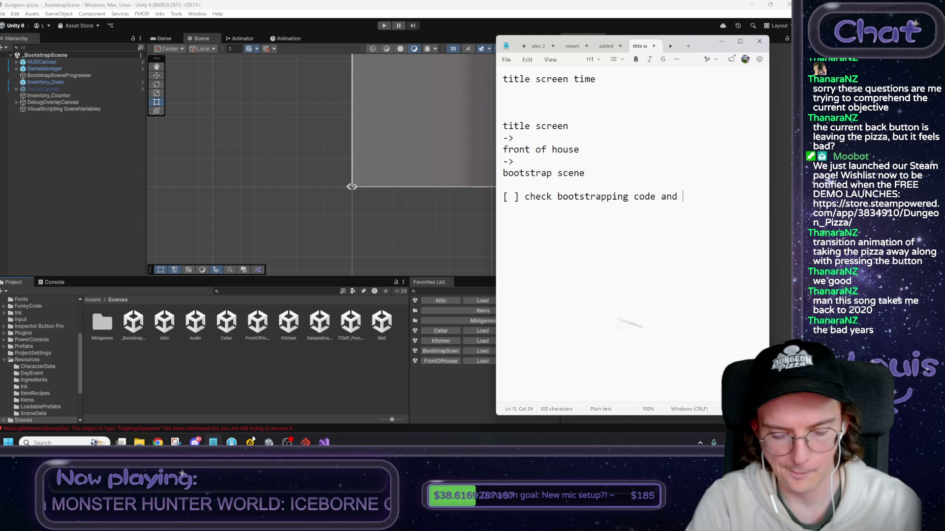
text(enable)
key(BackSpace)
text(le )
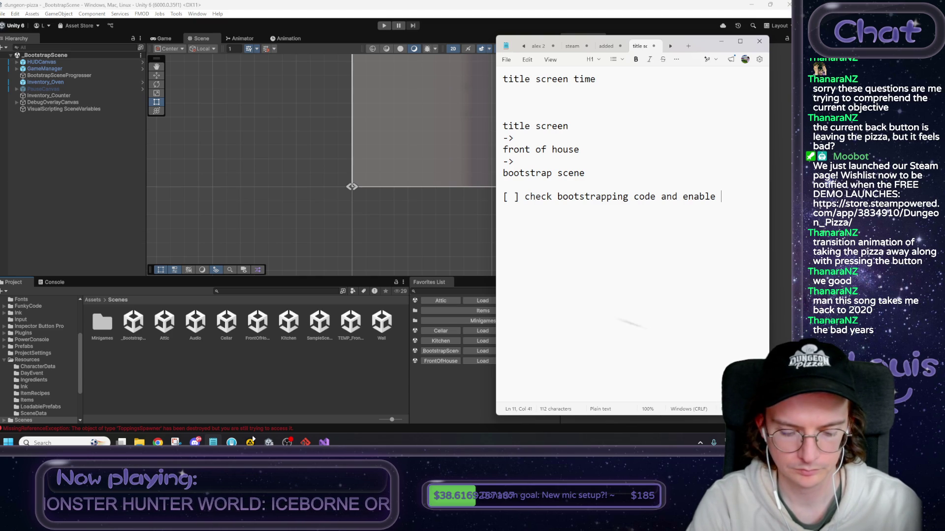
text(NOT )
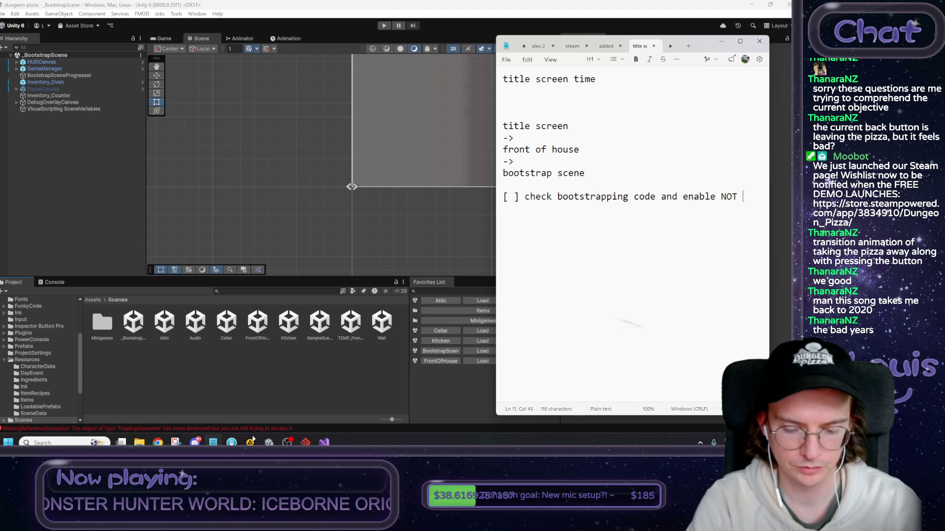
text(bootstrappin)
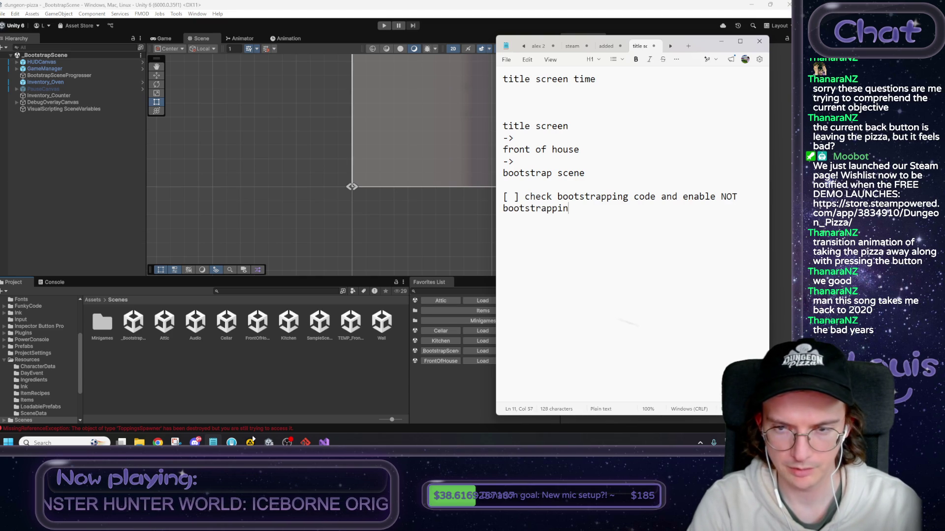
text(g until lea)
key(BackSpace)
key(BackSpace)
text(l)
key(BackSpace)
text(oading the game)
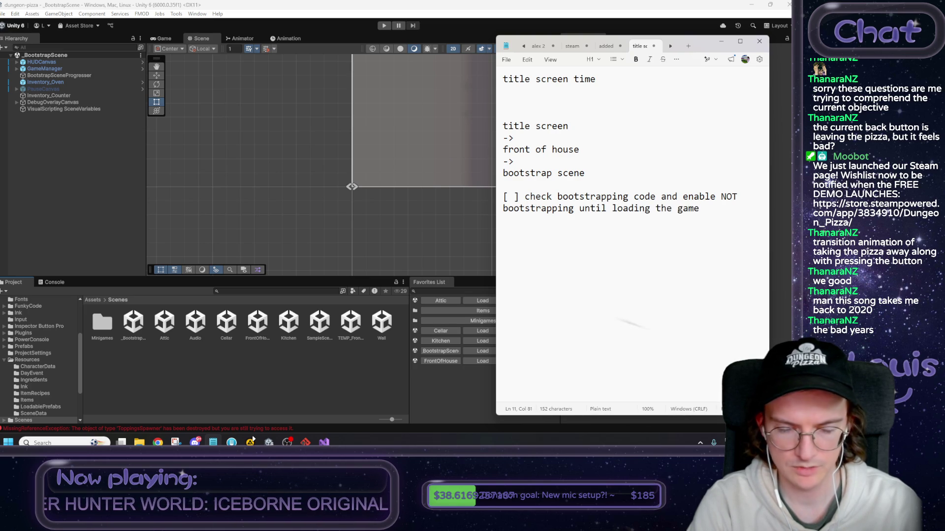
key(Return)
key(BackSpace)
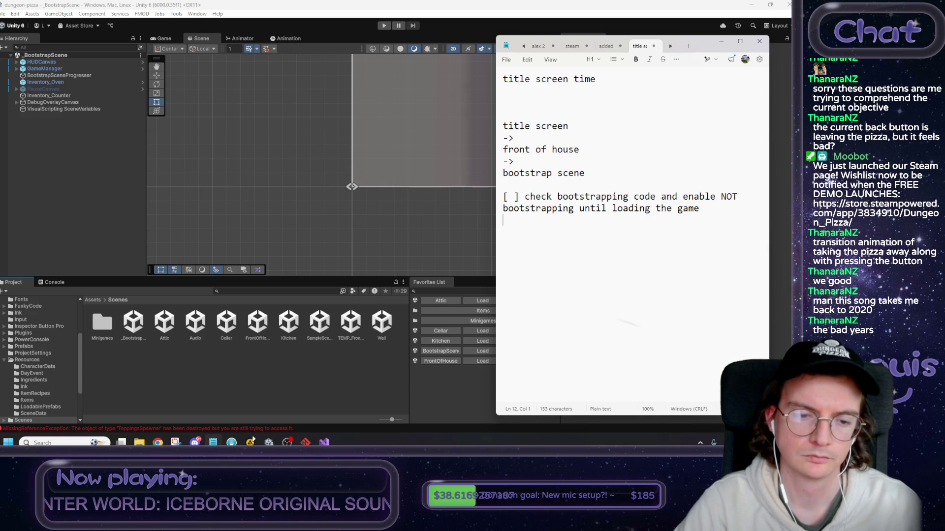
click(214, 388)
Create a scene named Title via Create > Scene in Assets/Scenes and open it.
right_click(215, 387)
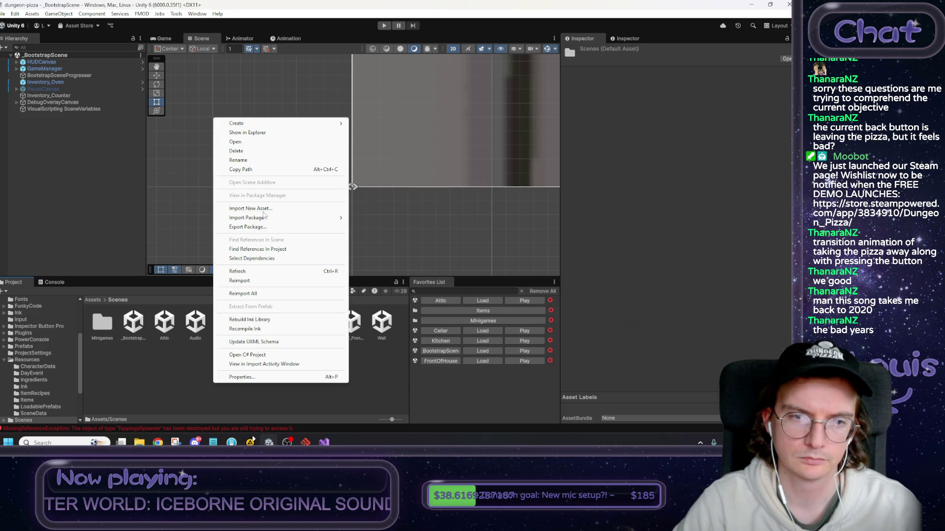
mouse_move(275, 124)
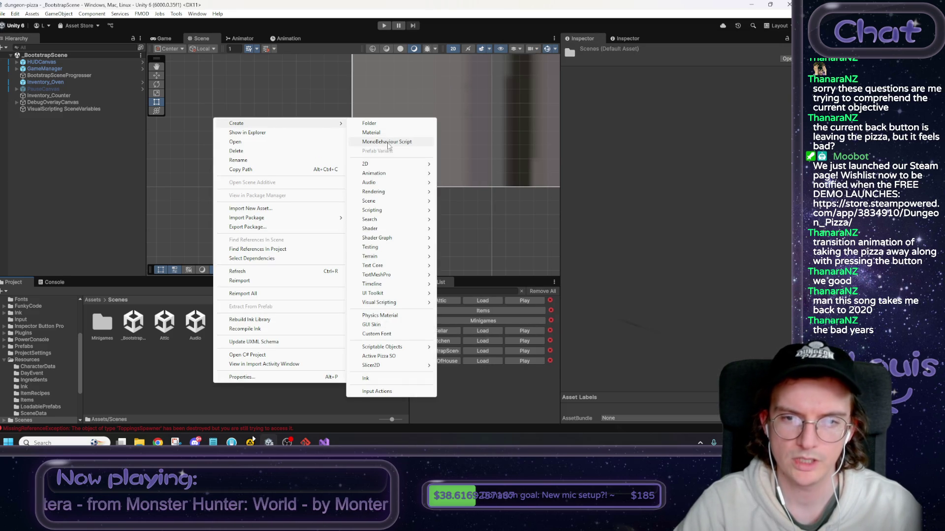
mouse_move(389, 202)
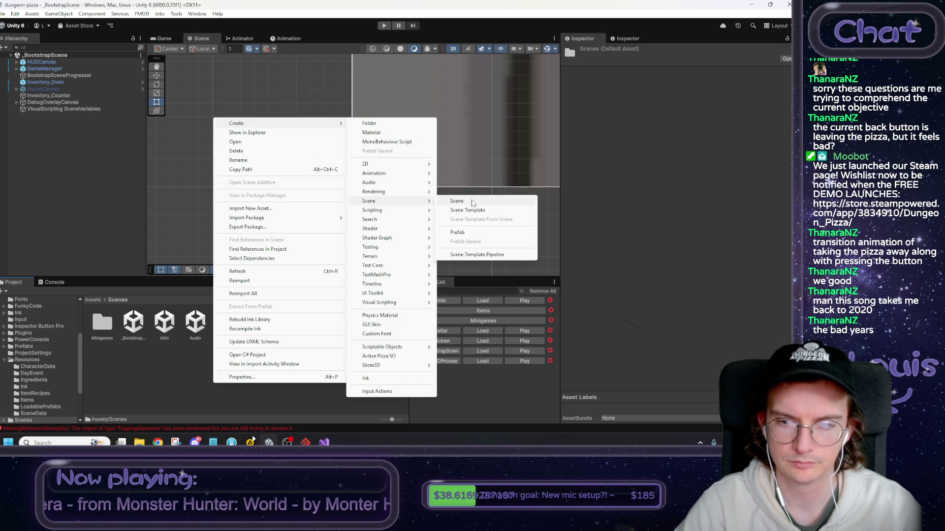
click(471, 201)
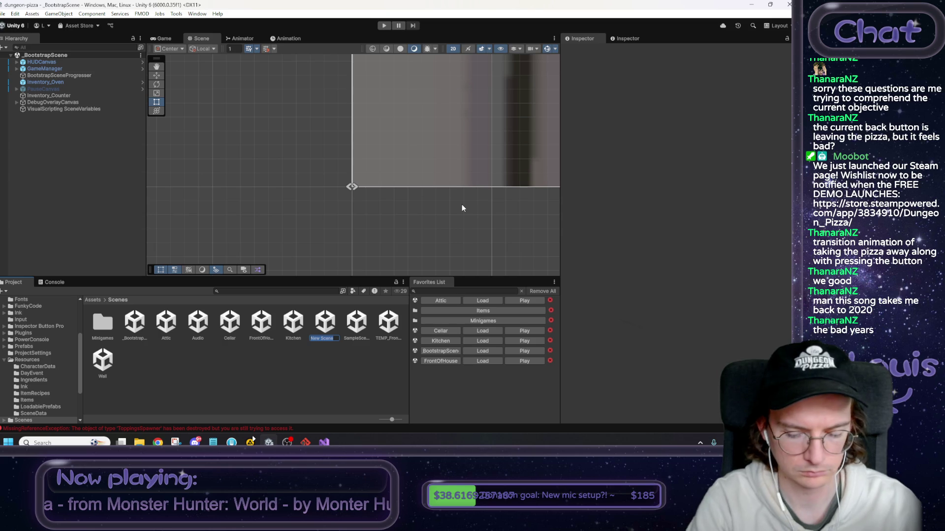
text(Title)
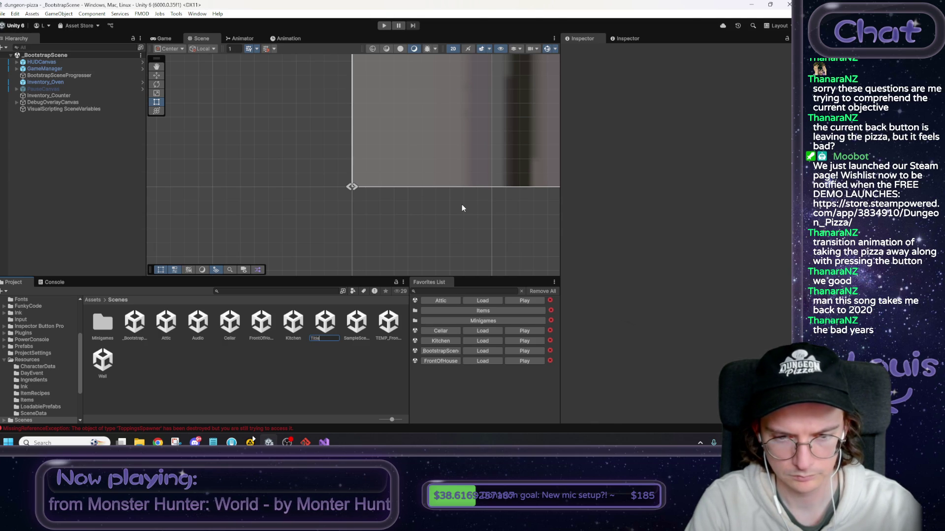
key(Return)
double_click(390, 313)
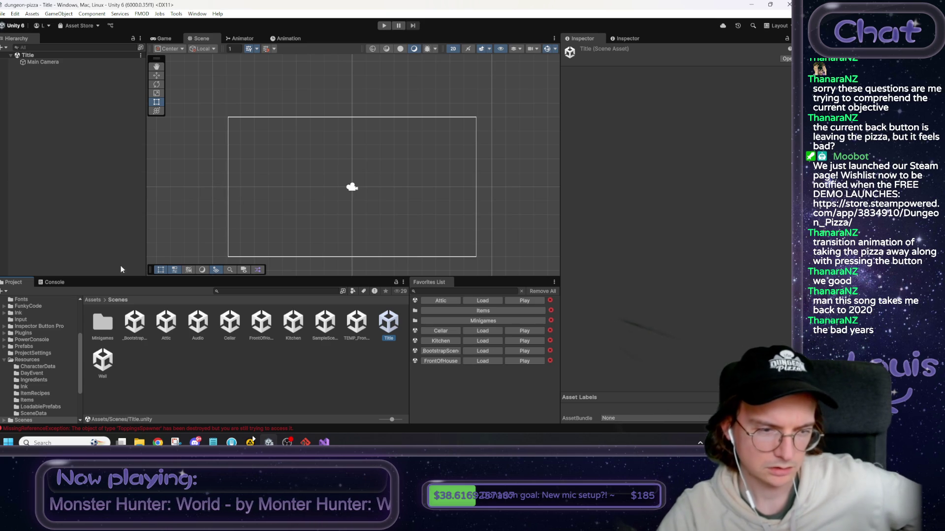
click(54, 282)
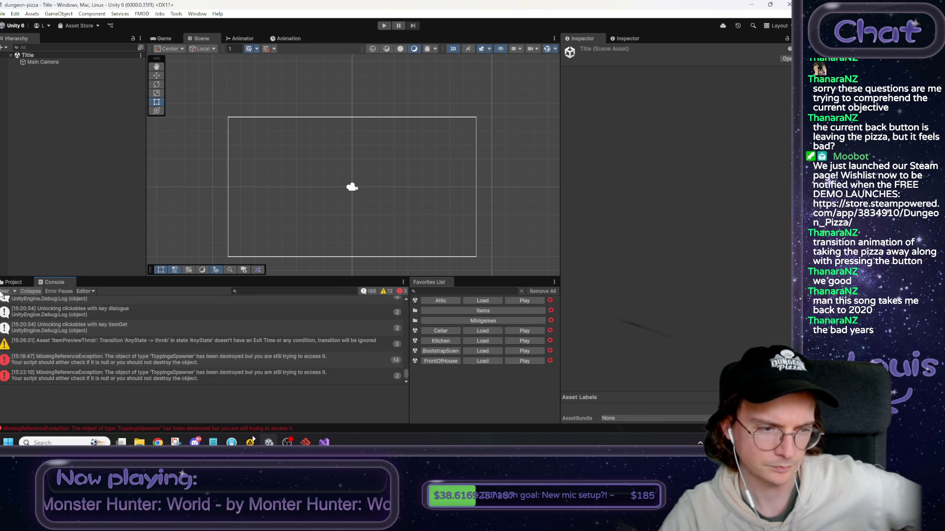
click(14, 282)
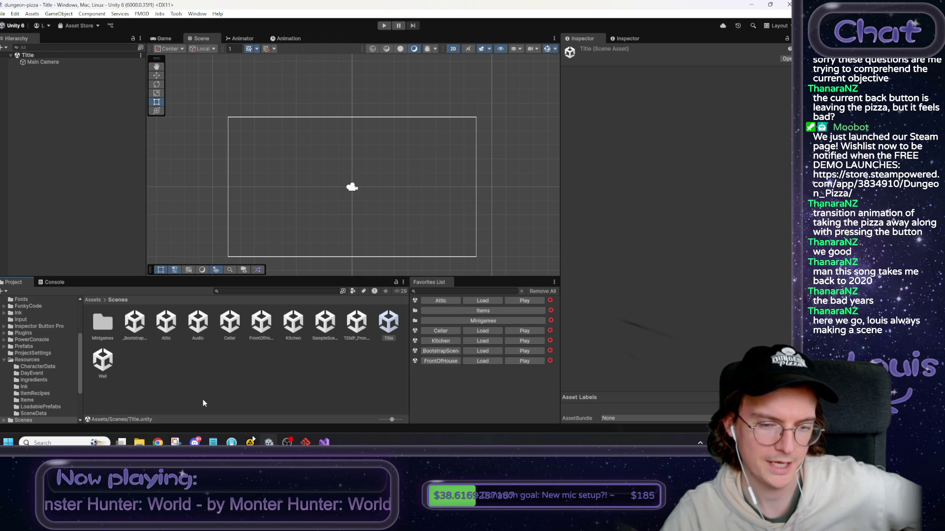
click(261, 409)
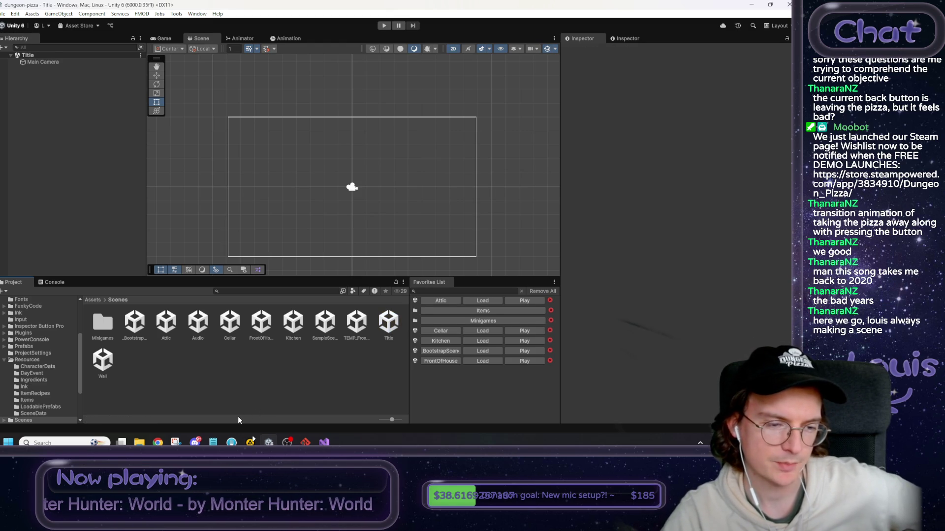
mouse_move(195, 443)
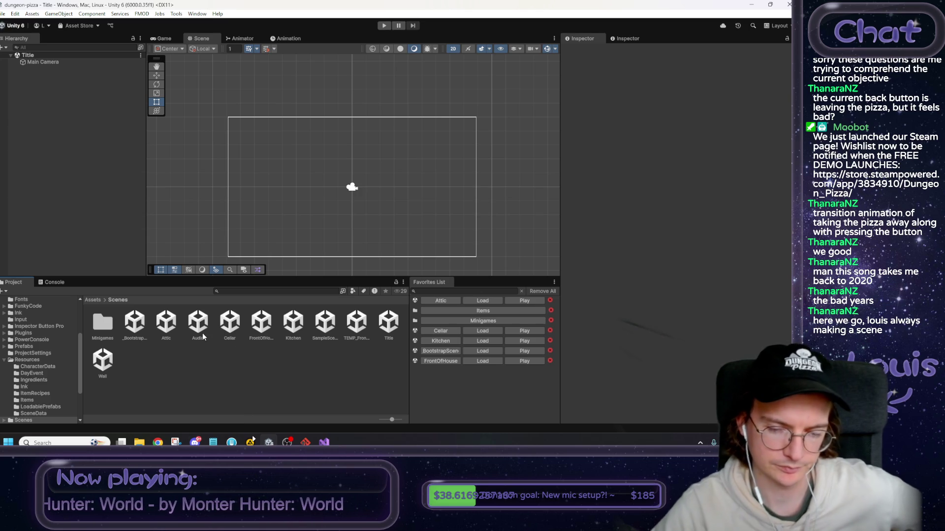
click(387, 326)
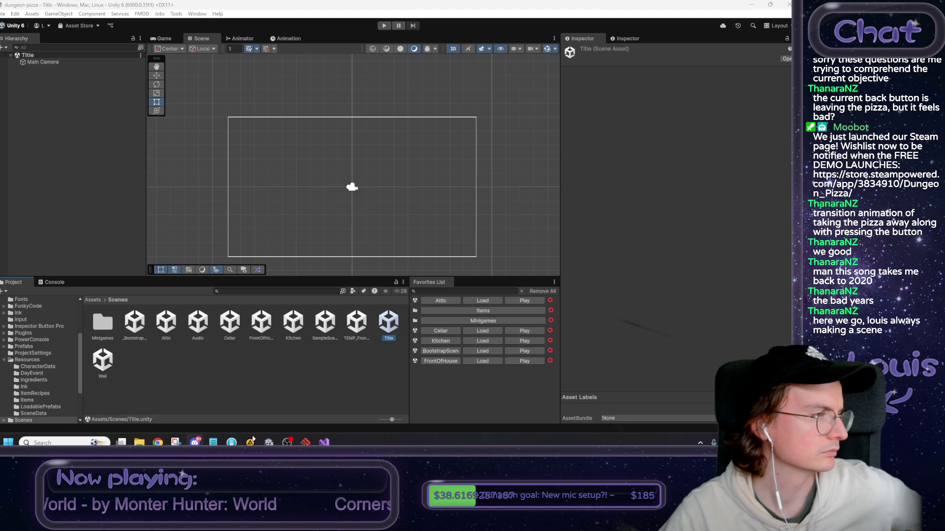
key(alt+Tab)
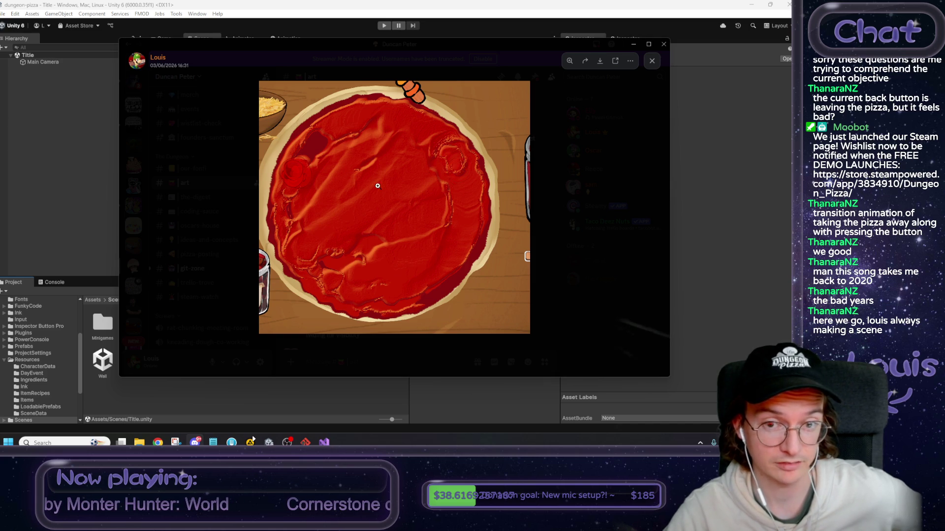
Close the sauced pizza image viewer in Discord.
key(super+Down)
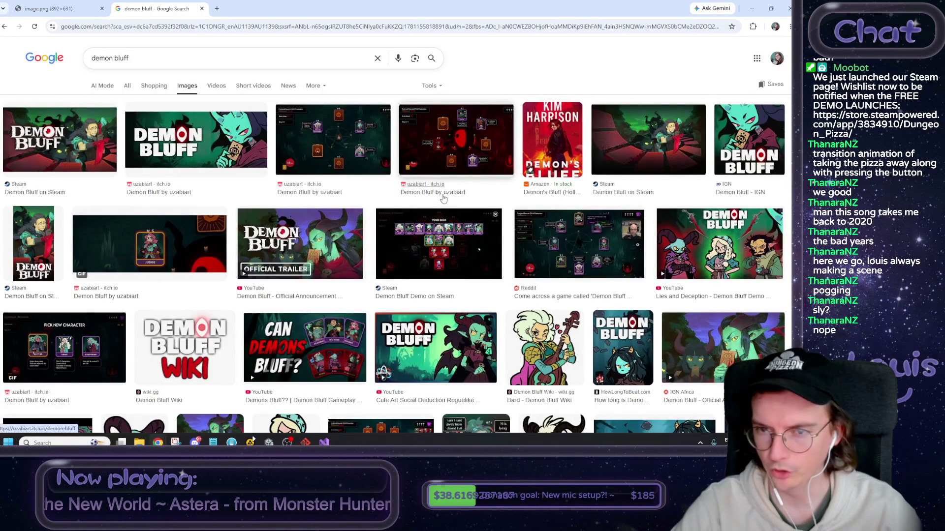
Search Google for 'demon bluff characters' and open the Demon Bluff Wiki result.
scroll(442, 198, down, 8)
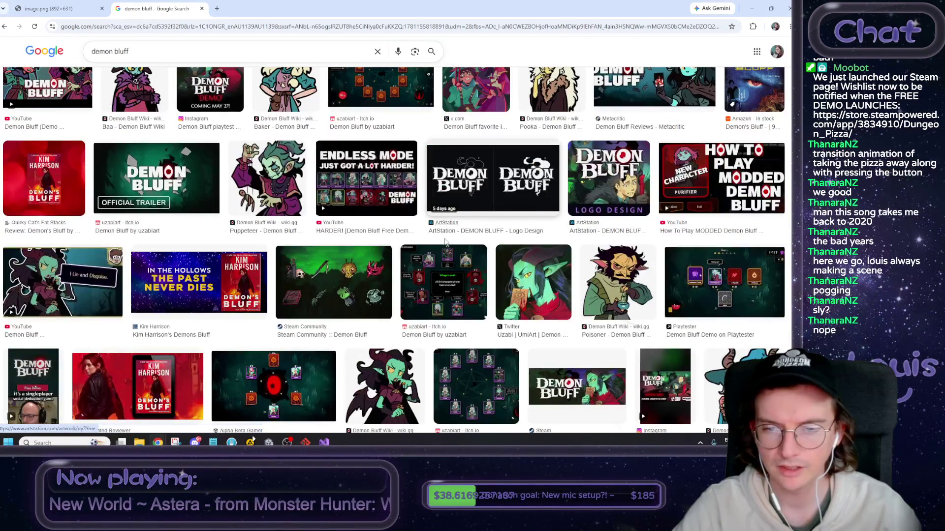
scroll(442, 205, up, 8)
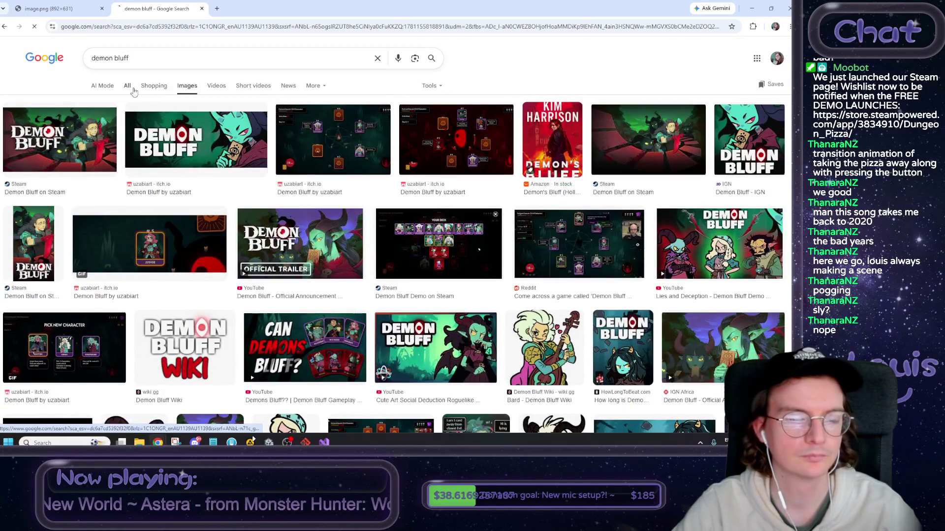
click(129, 86)
click(145, 59)
text(characters)
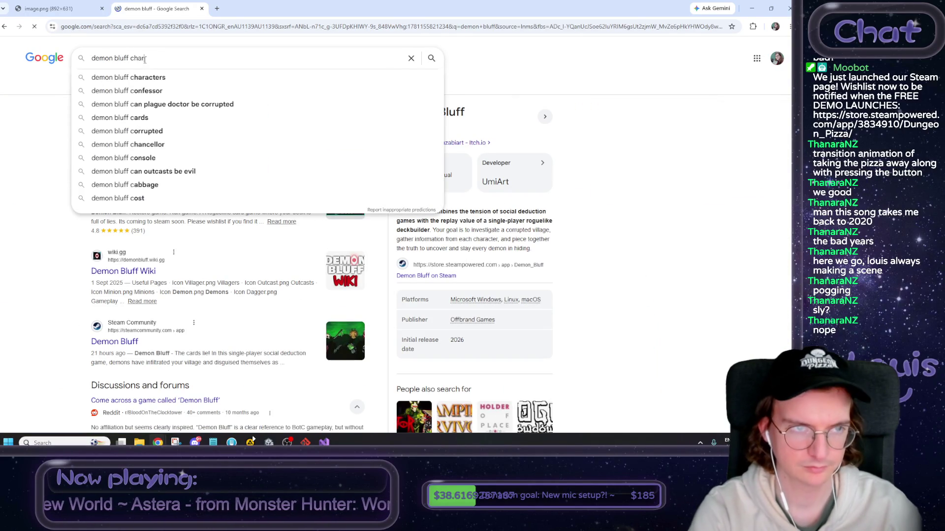
key(Return)
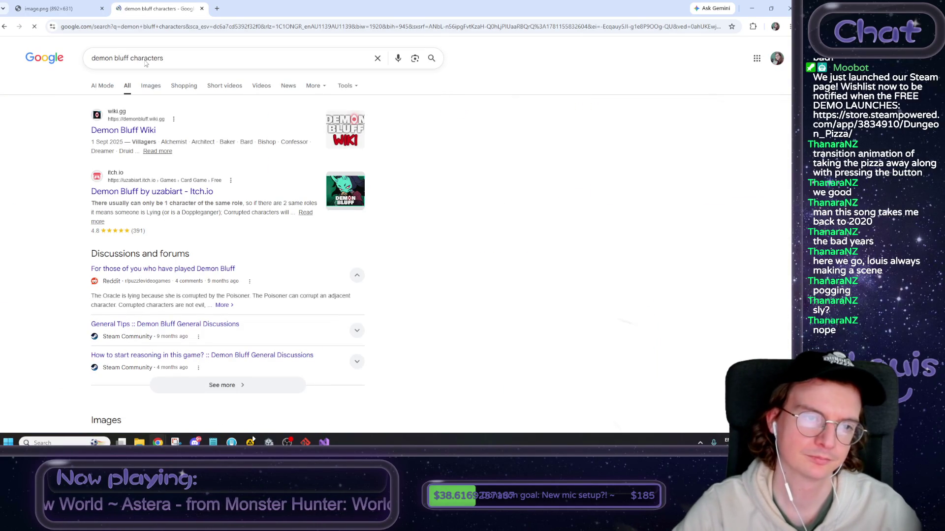
click(150, 136)
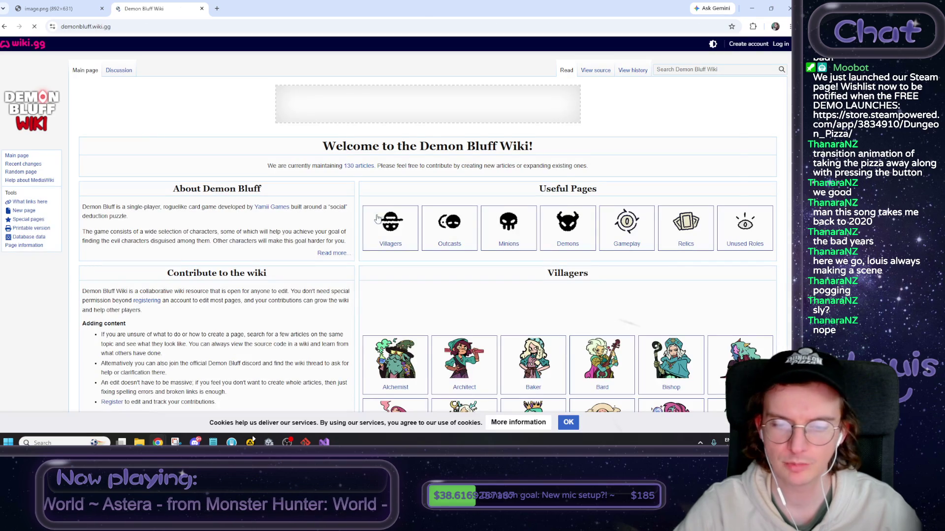
Scroll through the Demon Bluff Wiki main page and glance at the character sketch in the other tab.
scroll(375, 217, down, 3)
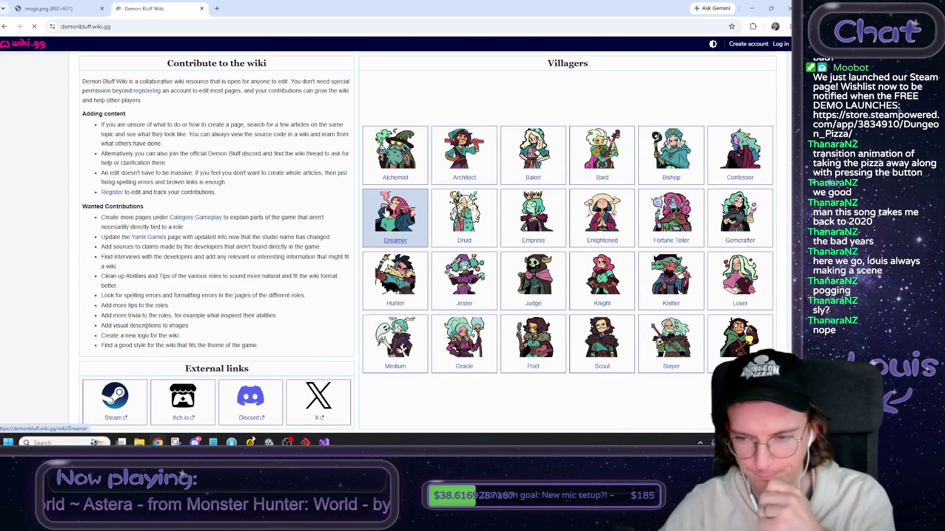
scroll(518, 252, down, 1)
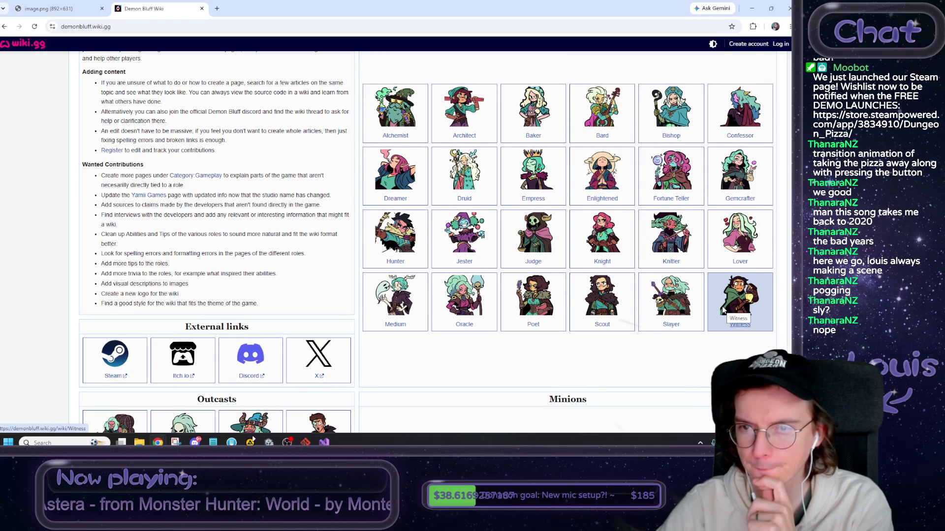
scroll(713, 312, down, 3)
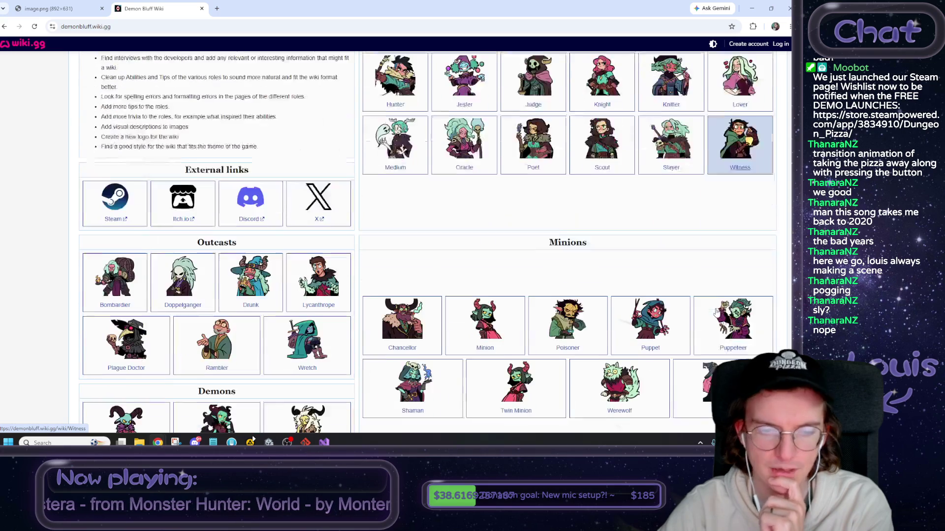
scroll(451, 217, down, 1)
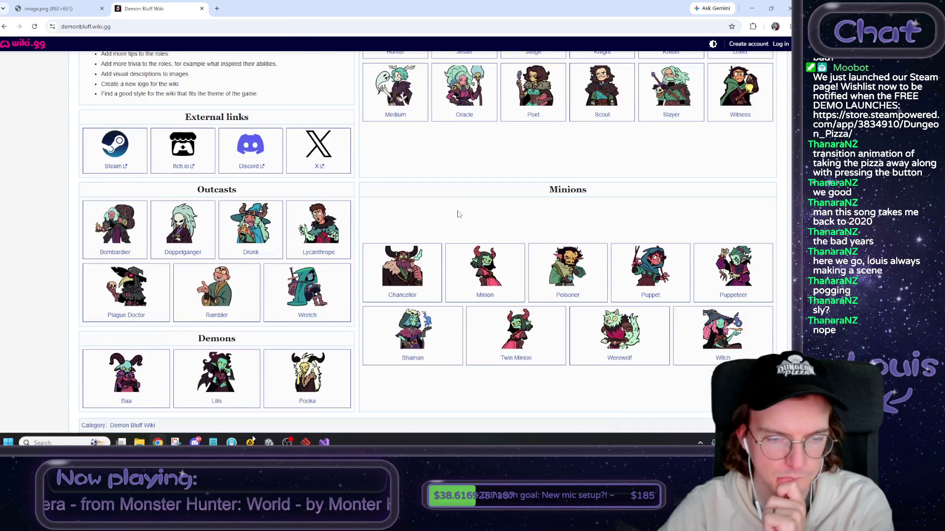
scroll(461, 209, down, 1)
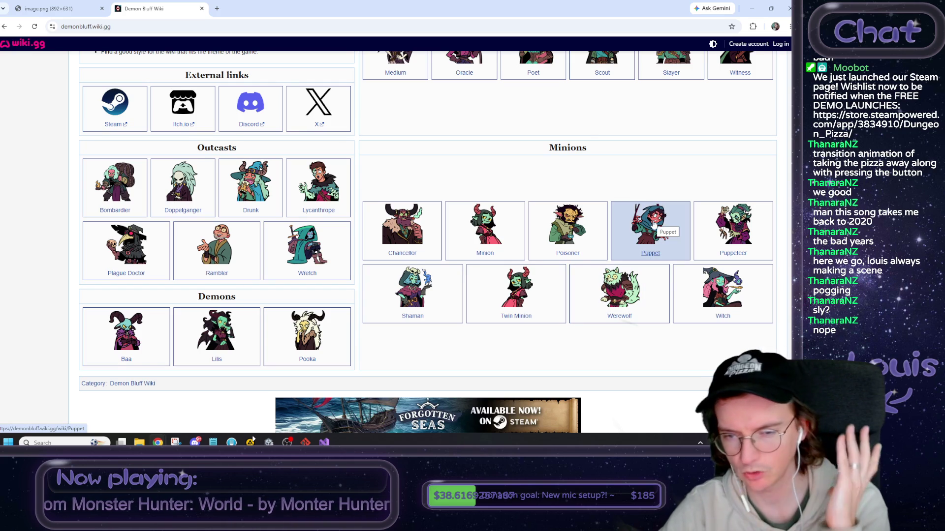
scroll(656, 245, down, 2)
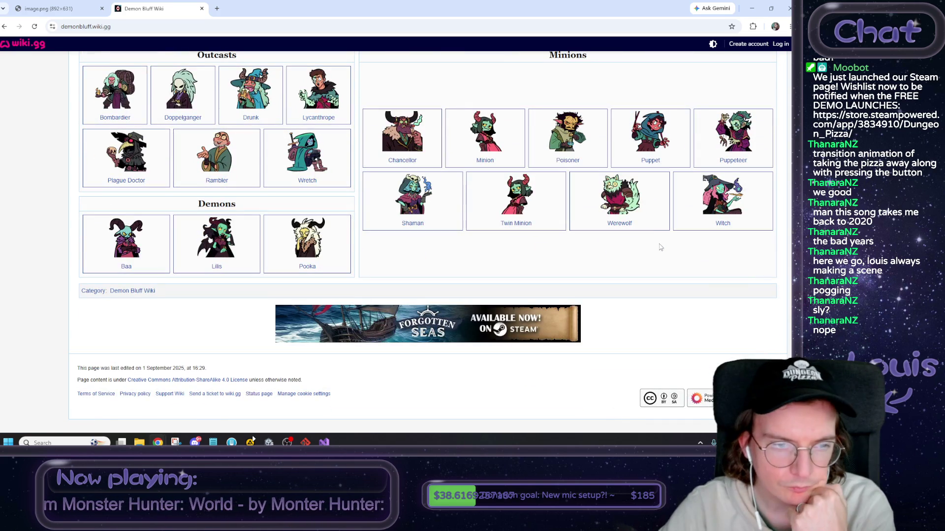
click(54, 8)
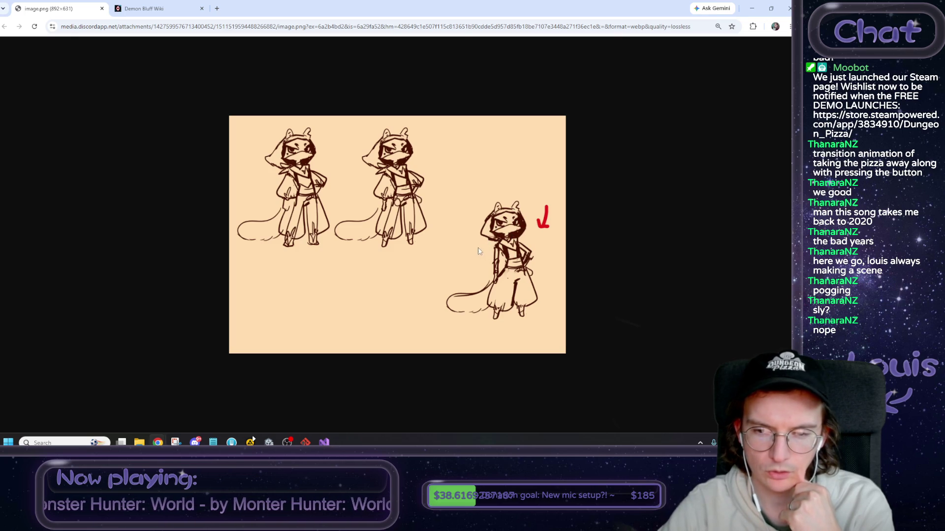
click(142, 6)
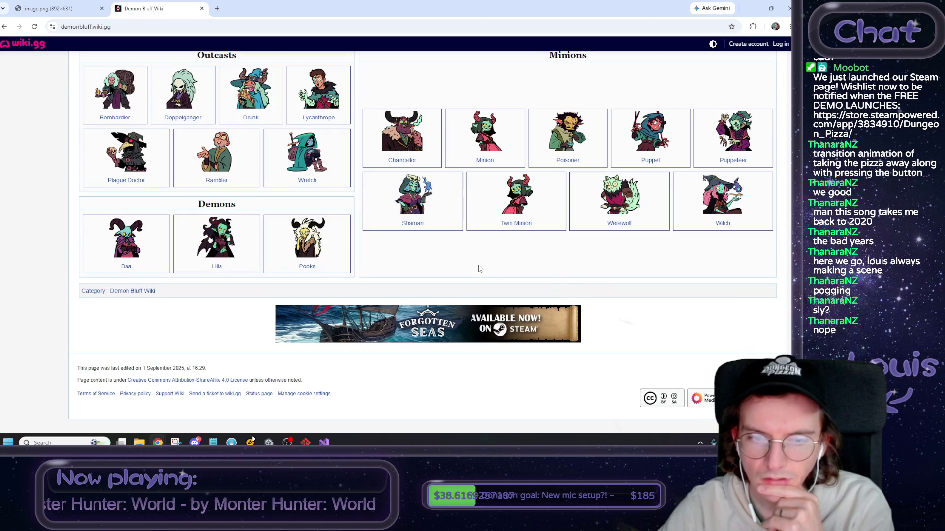
Scroll back up to the Villagers grid and open the Witness article.
scroll(479, 269, up, 1)
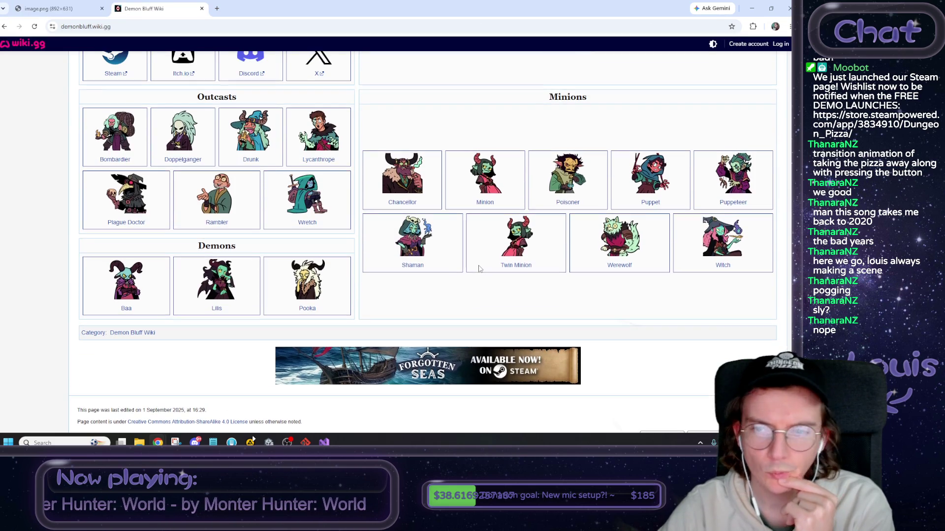
scroll(472, 273, up, 5)
scroll(470, 277, up, 2)
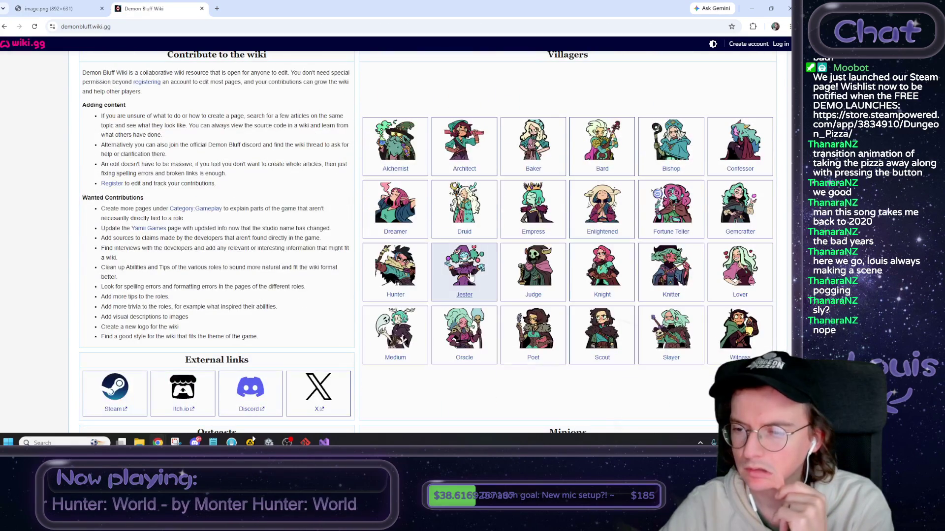
click(743, 347)
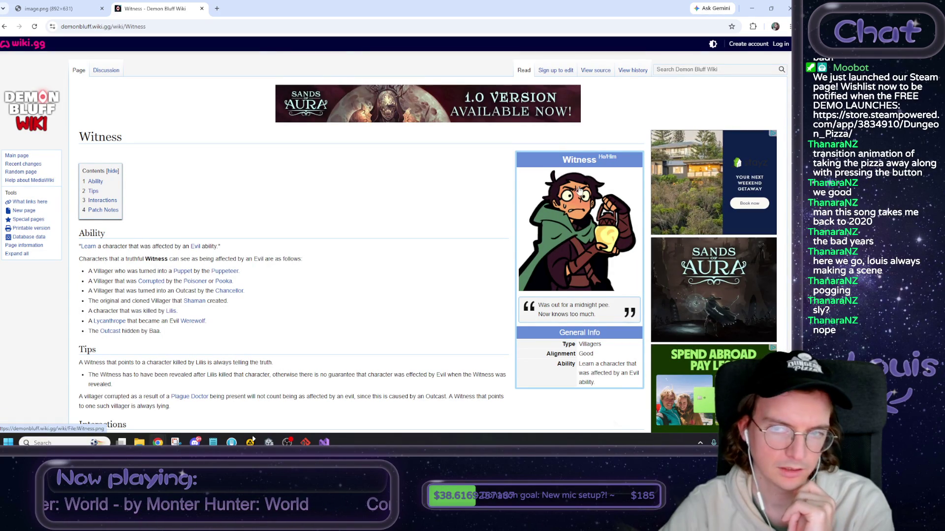
Read the Confessor and Enlightened character articles, returning to the wiki main page each time.
scroll(492, 215, down, 2)
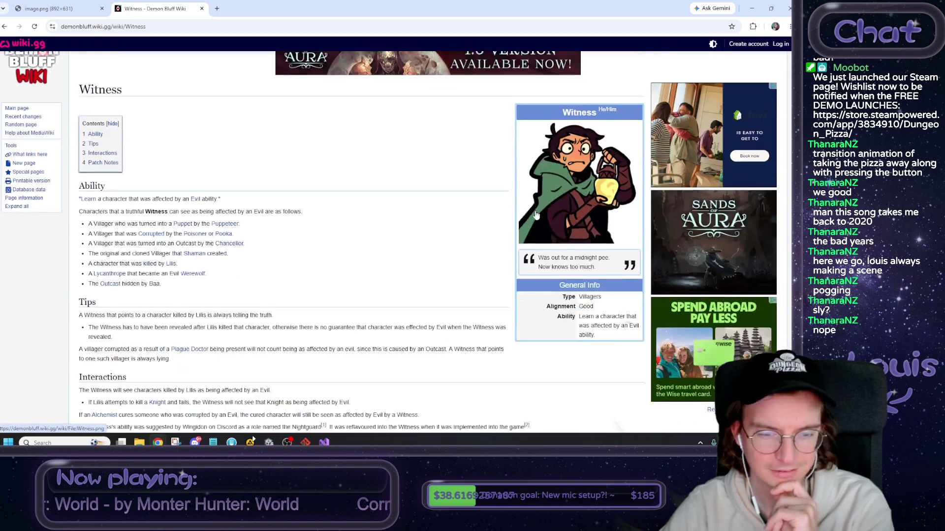
scroll(491, 215, down, 1)
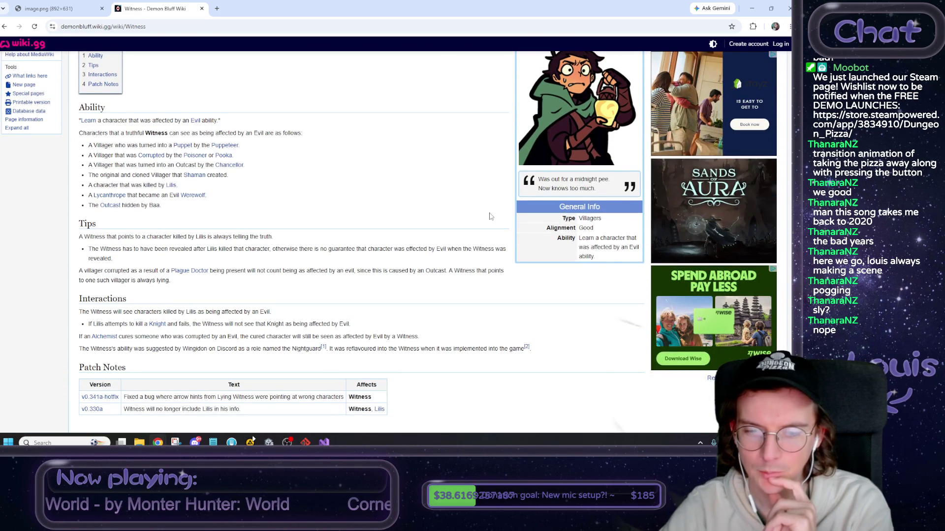
scroll(397, 198, down, 1)
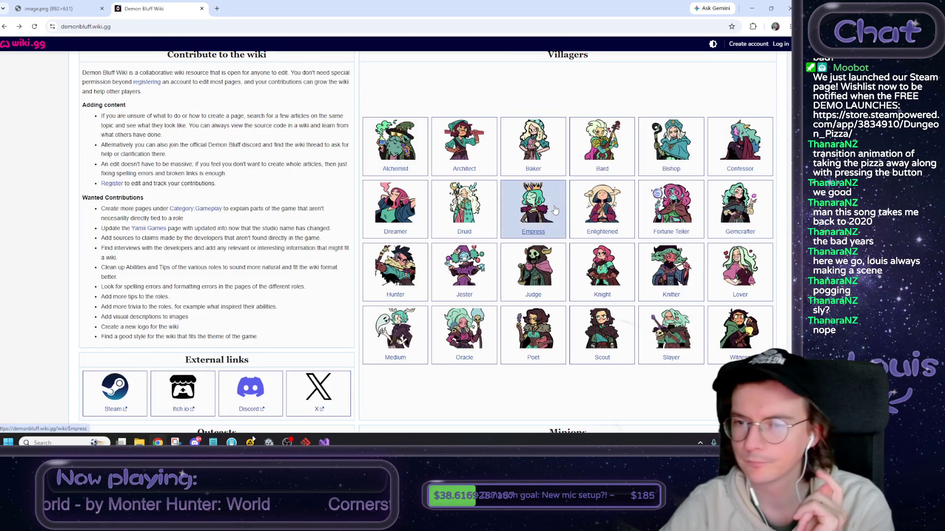
click(717, 150)
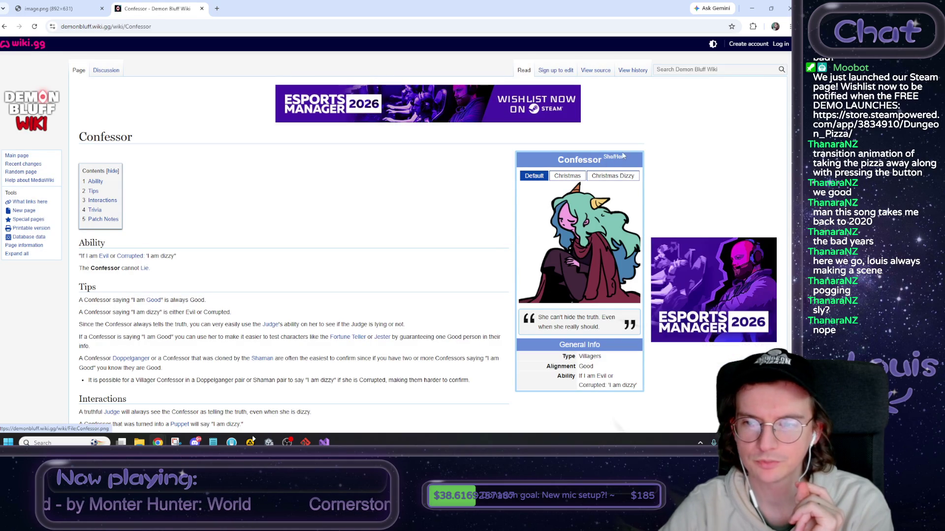
key(alt+Left)
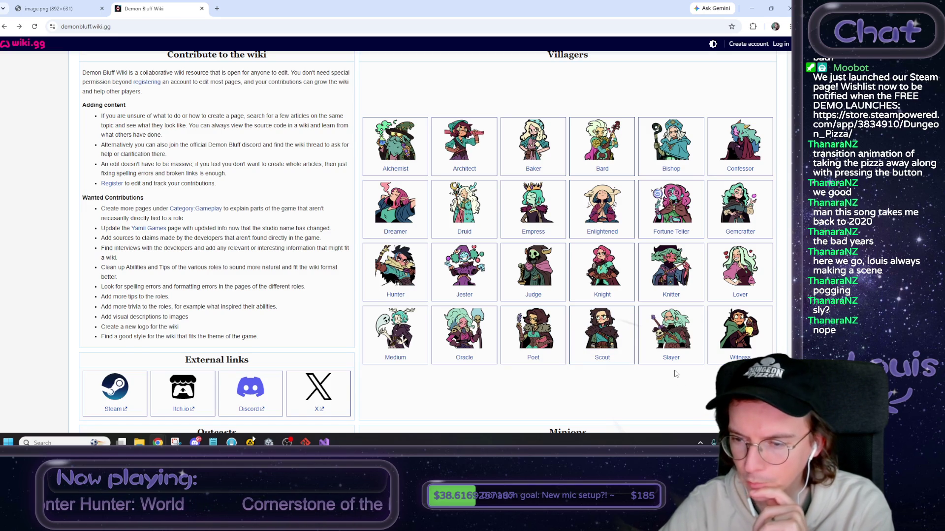
click(602, 206)
click(4, 26)
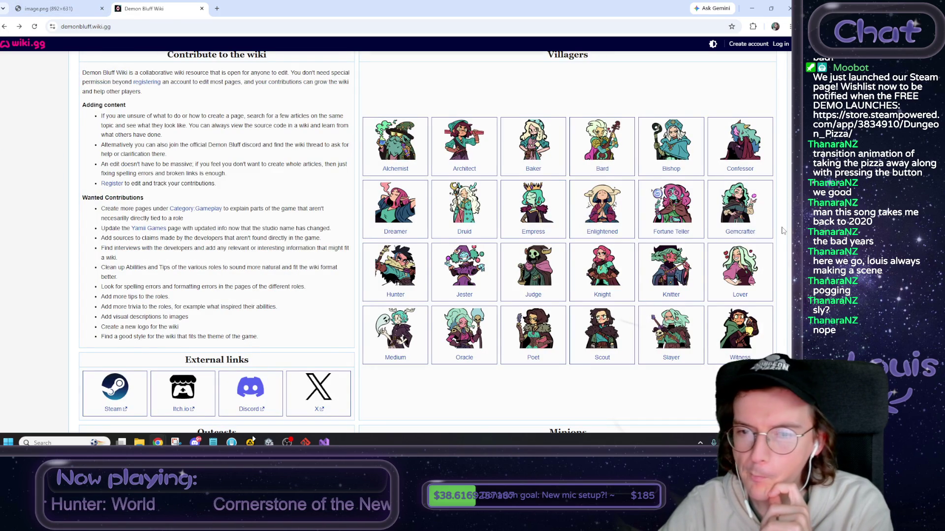
View the Jester and Plague Doctor articles, then close the wiki tab and minimize the browser.
scroll(463, 231, down, 1)
click(458, 232)
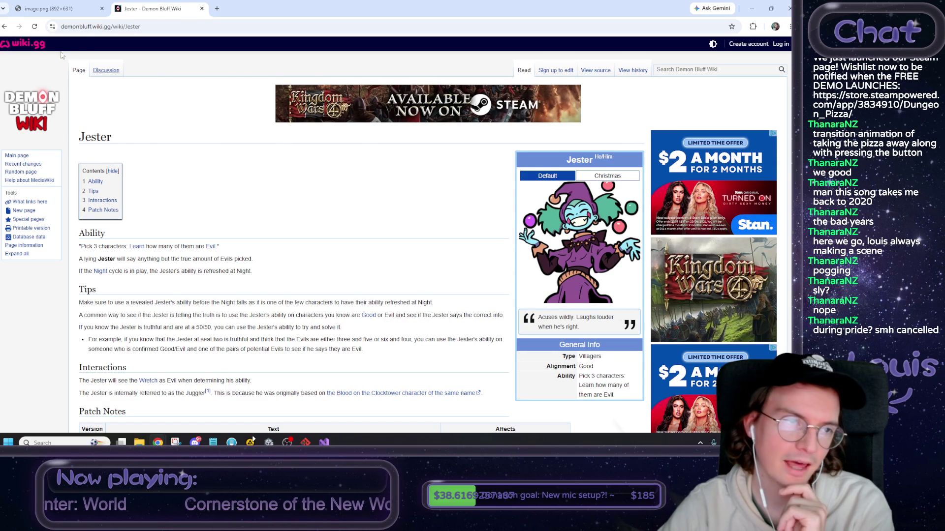
click(4, 26)
scroll(431, 318, down, 1)
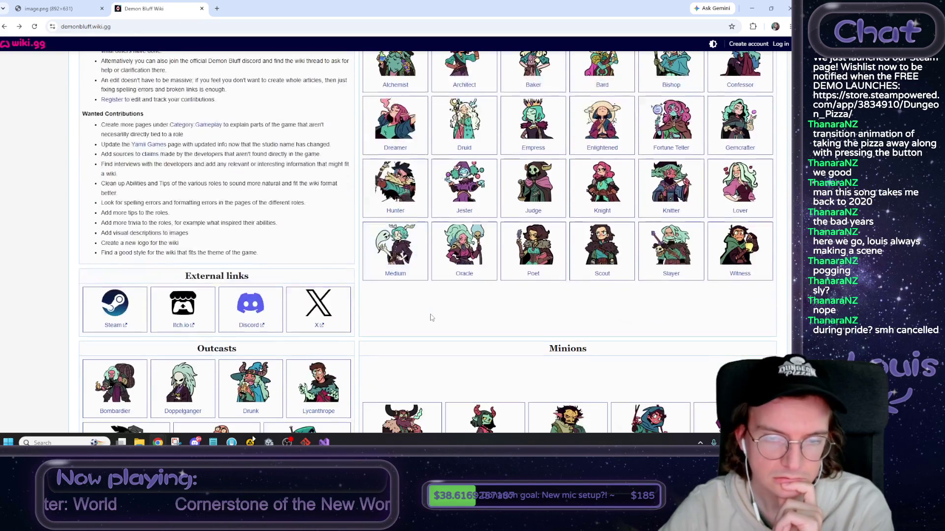
scroll(431, 310, down, 1)
scroll(451, 266, down, 1)
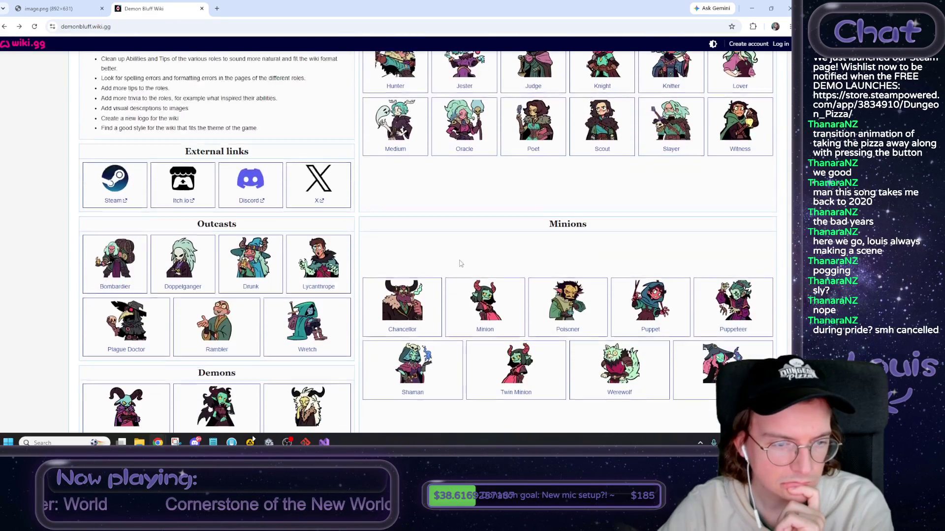
scroll(481, 201, down, 2)
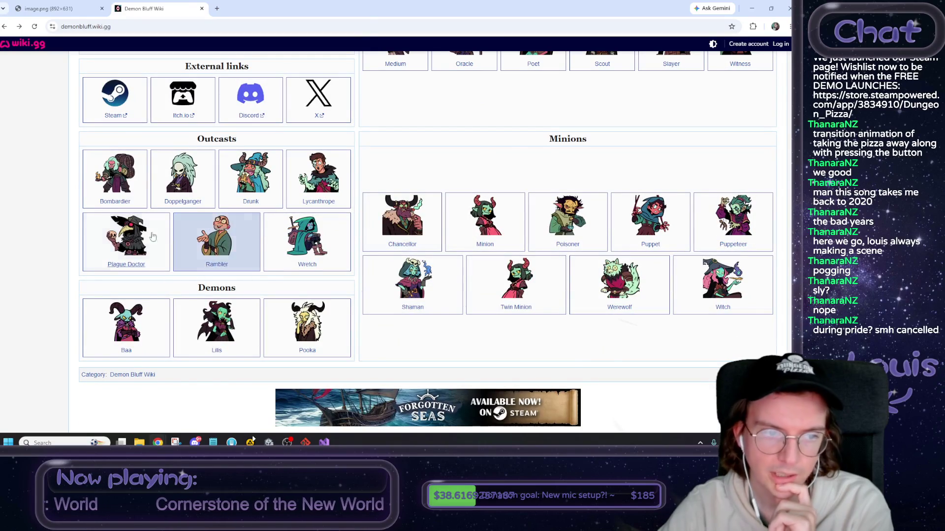
click(137, 237)
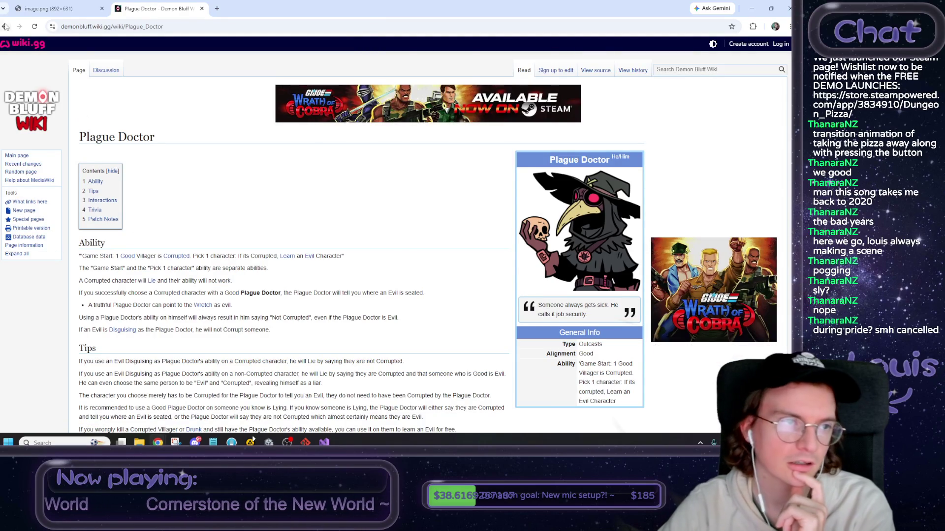
key(alt+Left)
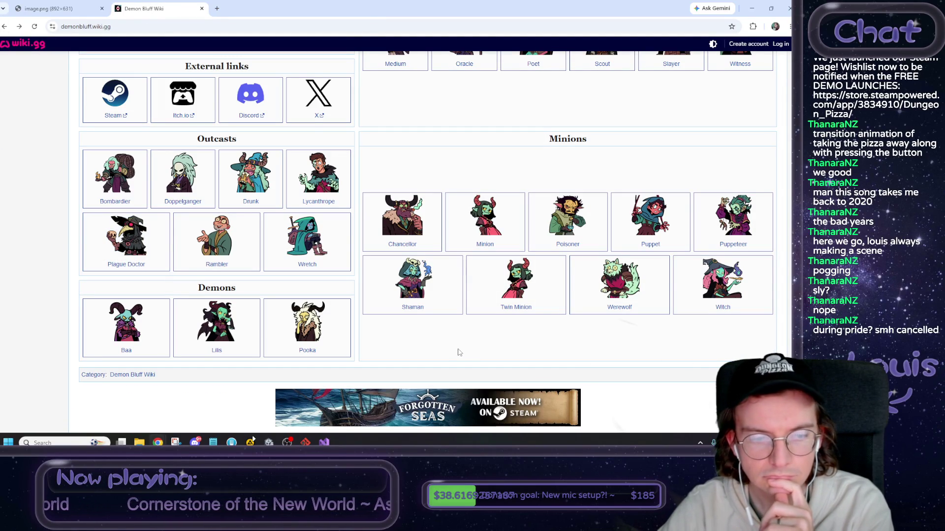
middle_click(148, 10)
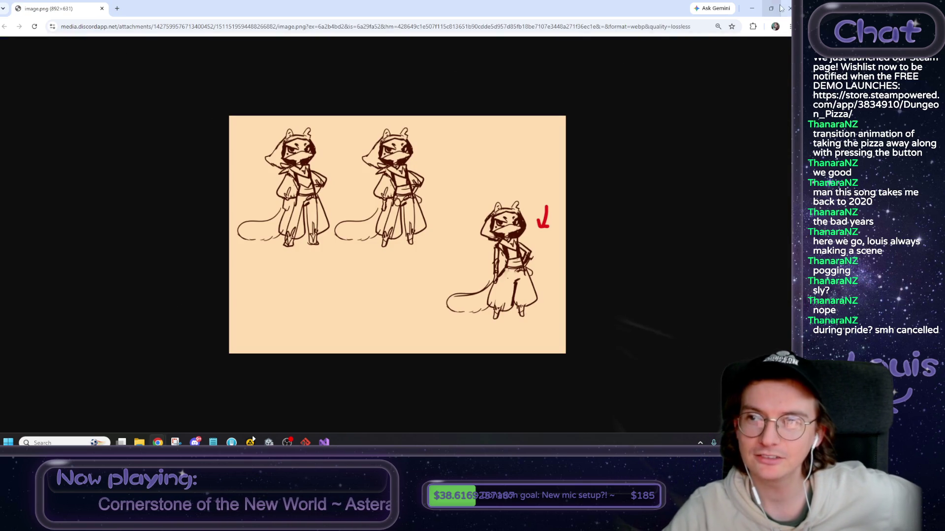
click(751, 7)
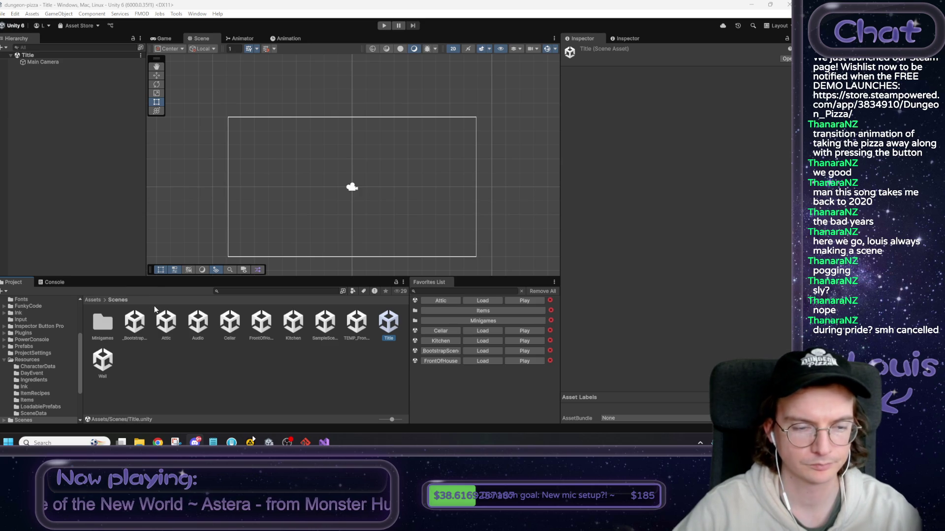
Look through the Art folder's backgrounds and Animation subfolders, then return to Assets.
click(100, 301)
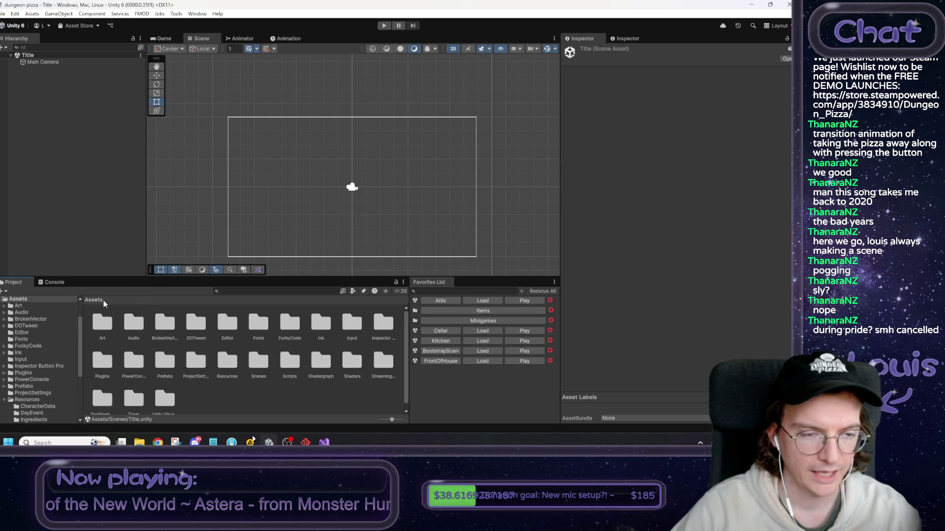
double_click(103, 327)
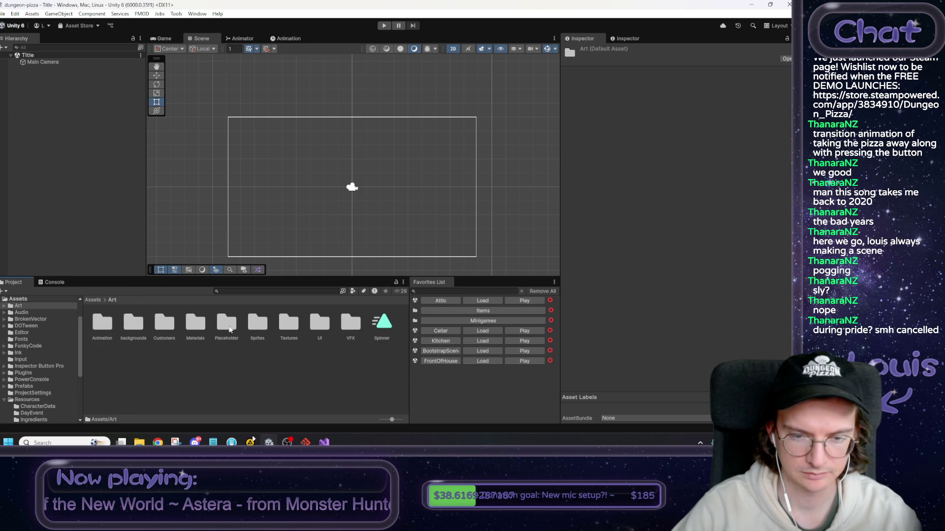
double_click(131, 329)
click(113, 300)
double_click(104, 317)
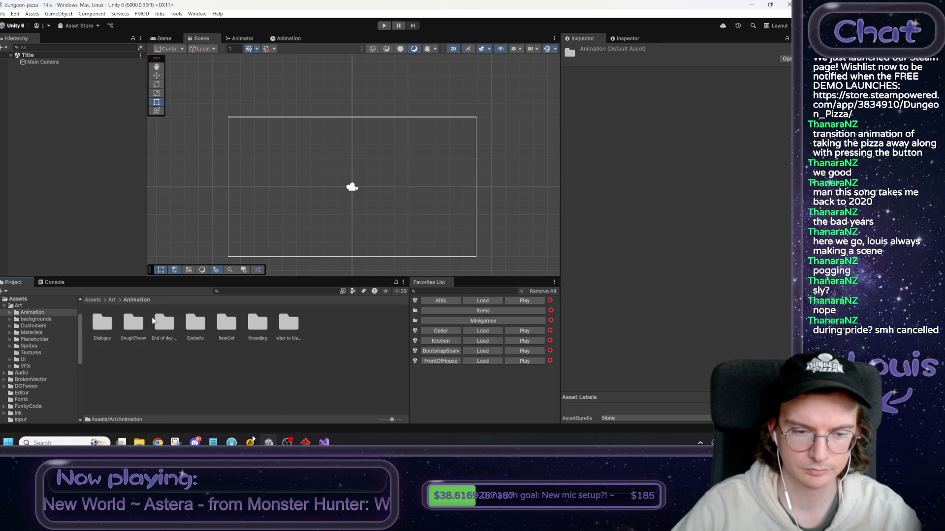
click(112, 299)
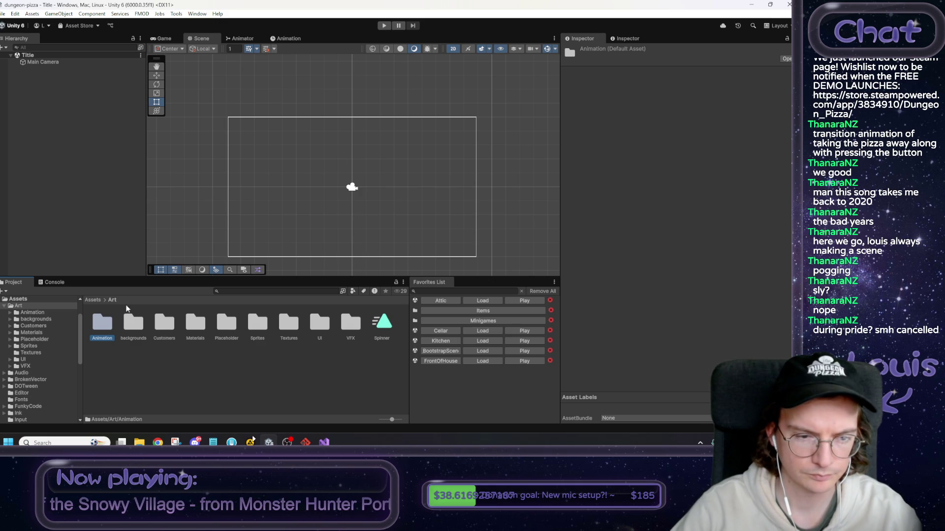
click(94, 300)
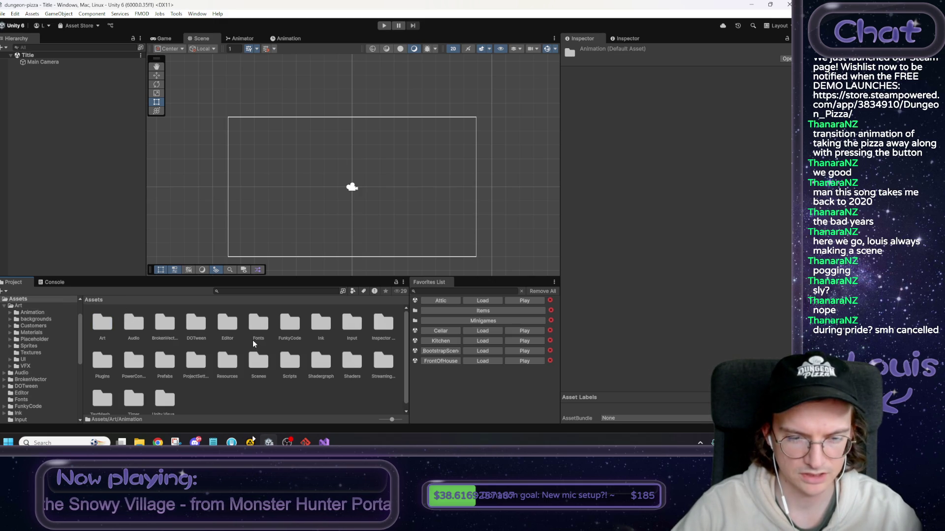
scroll(358, 376, down, 1)
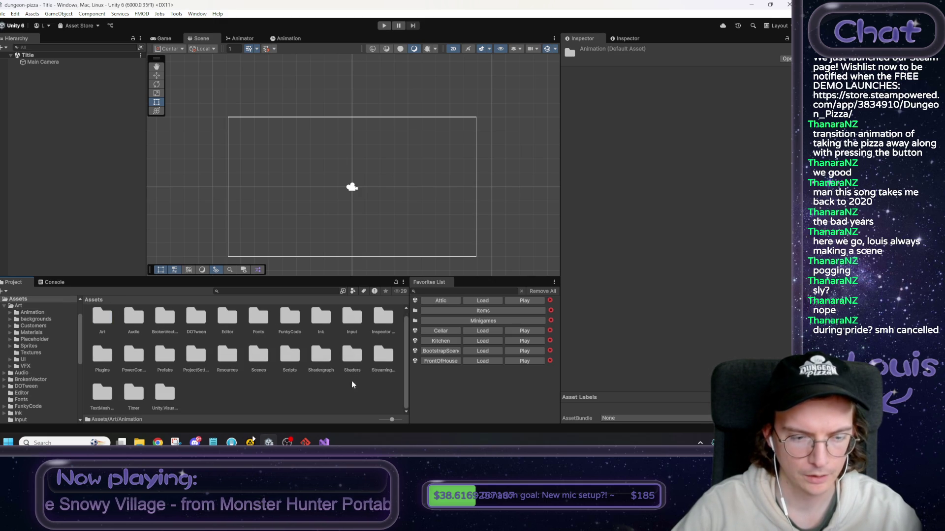
scroll(208, 396, up, 1)
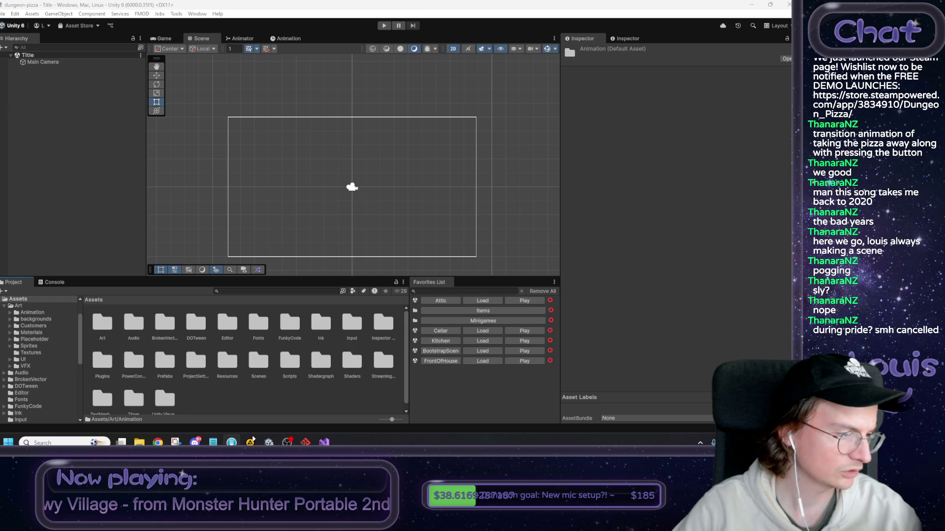
Navigate Assets > Art > UI and open the Start Screen folder.
double_click(103, 323)
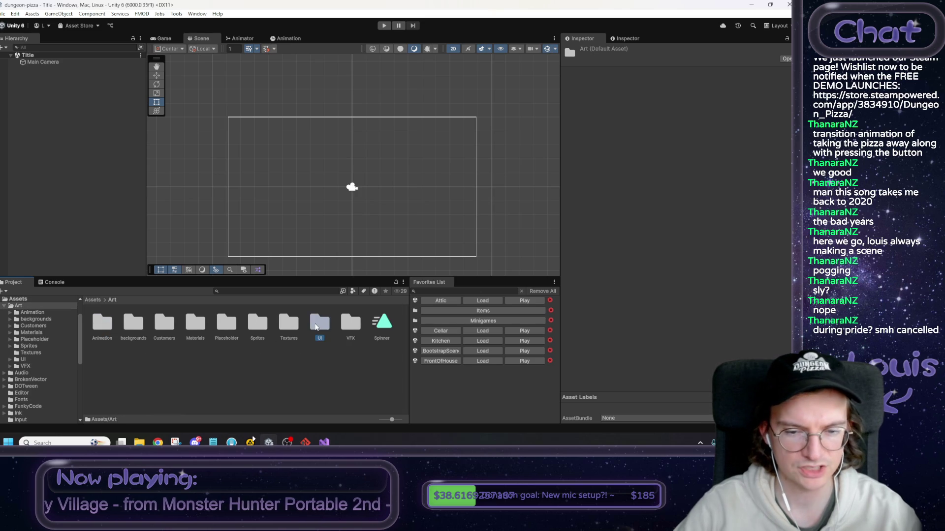
double_click(317, 325)
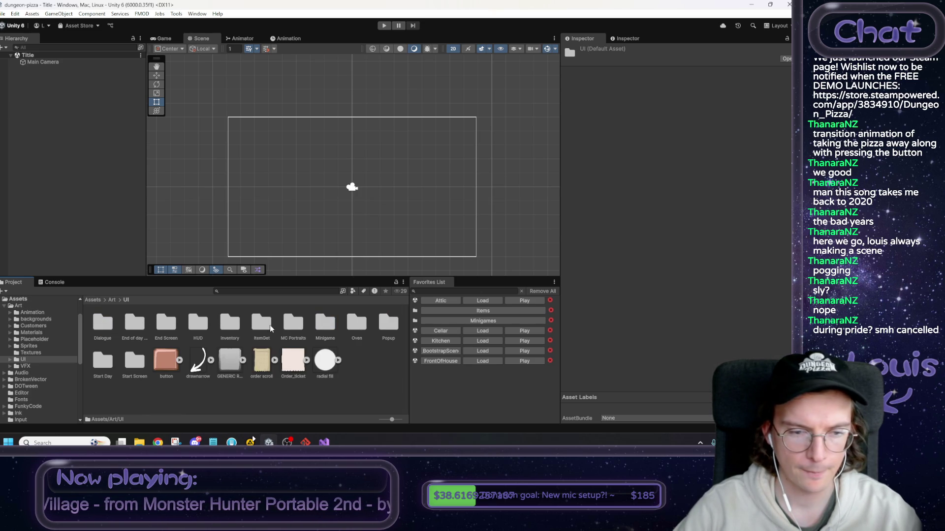
click(170, 324)
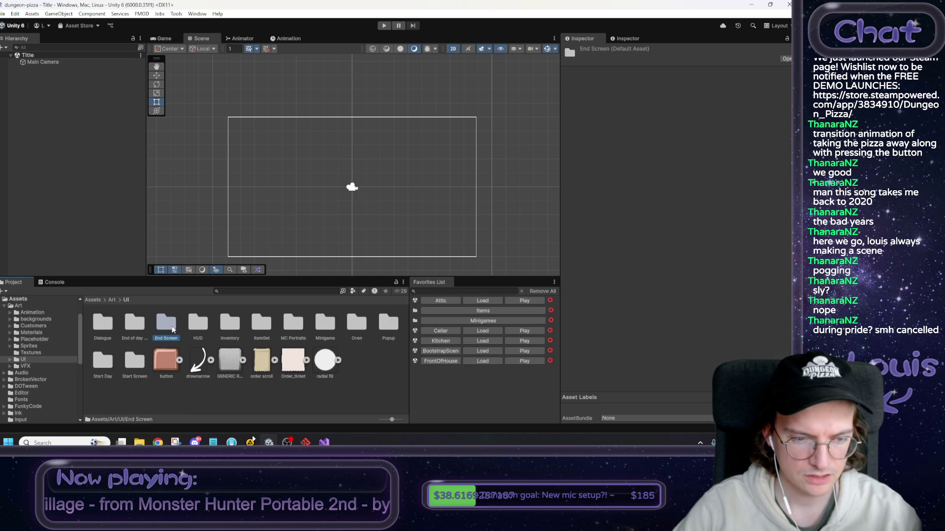
double_click(135, 363)
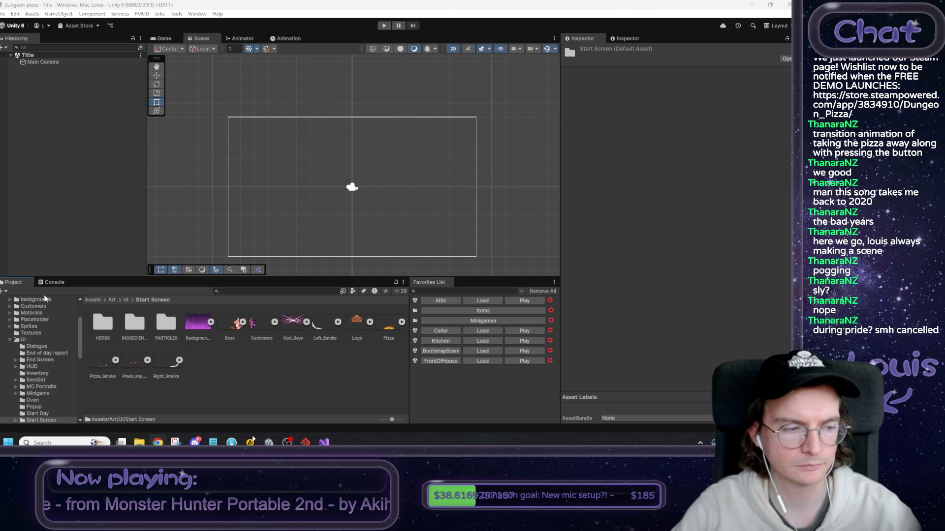
Place the Background_With_Glow_Circle sprite in the scene and scale it uniformly to 0.94.
drag(198, 322, 63, 128)
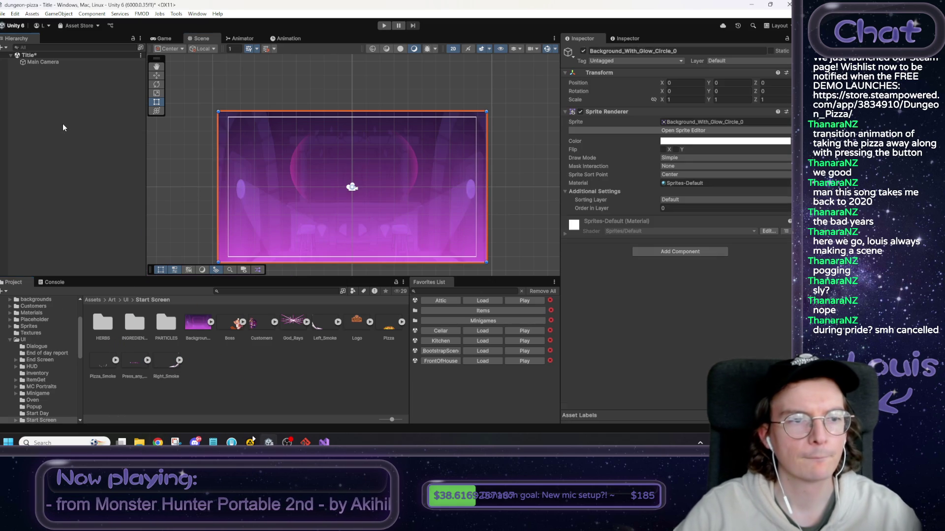
click(170, 39)
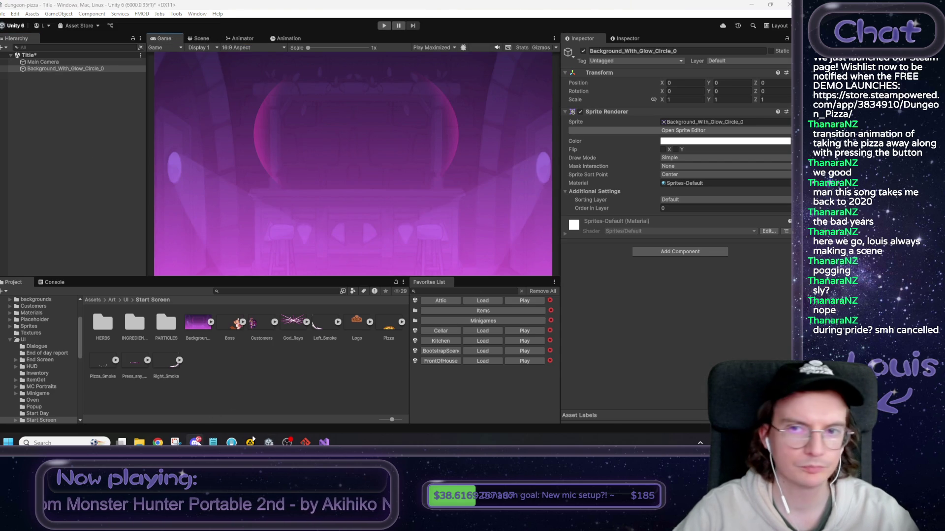
click(48, 68)
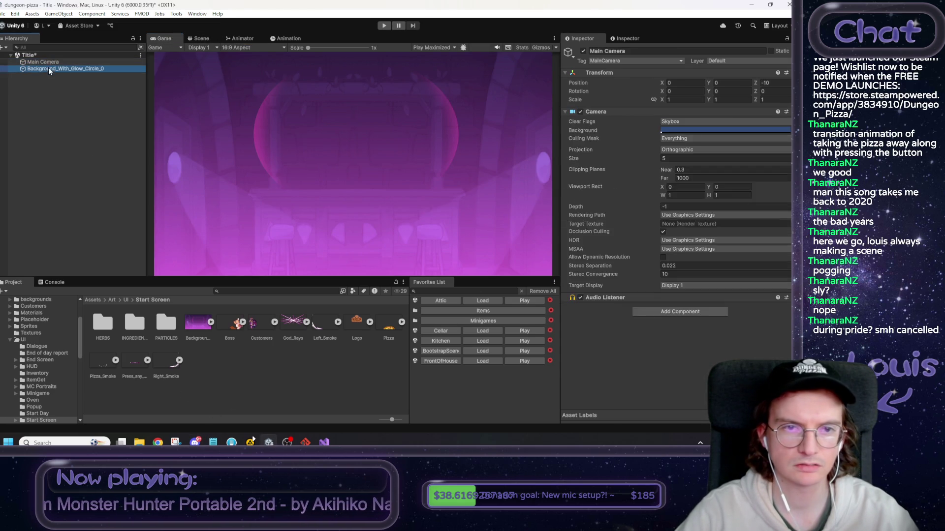
click(653, 99)
drag(663, 99, 657, 99)
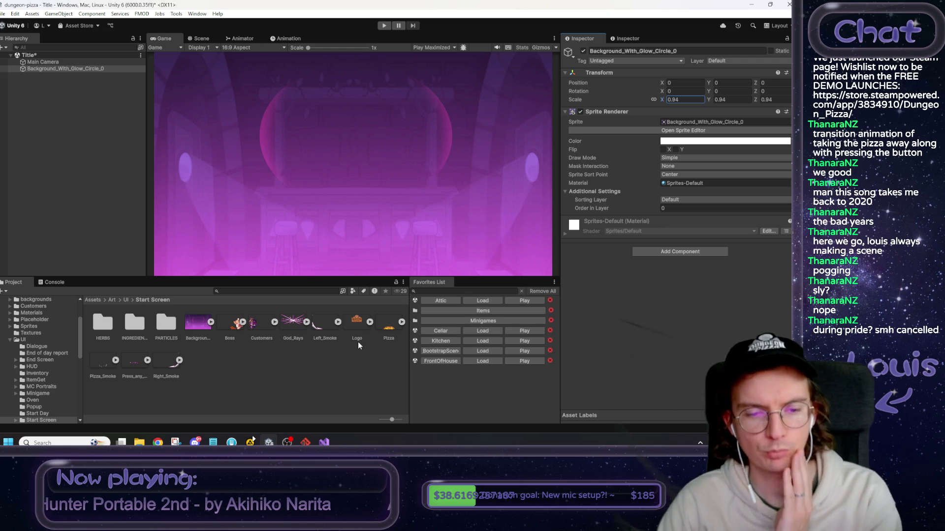
Inspect the Boss, Customers, God_Rays, Left_Smoke and Right_Smoke sprites, ending on Boss.
click(224, 324)
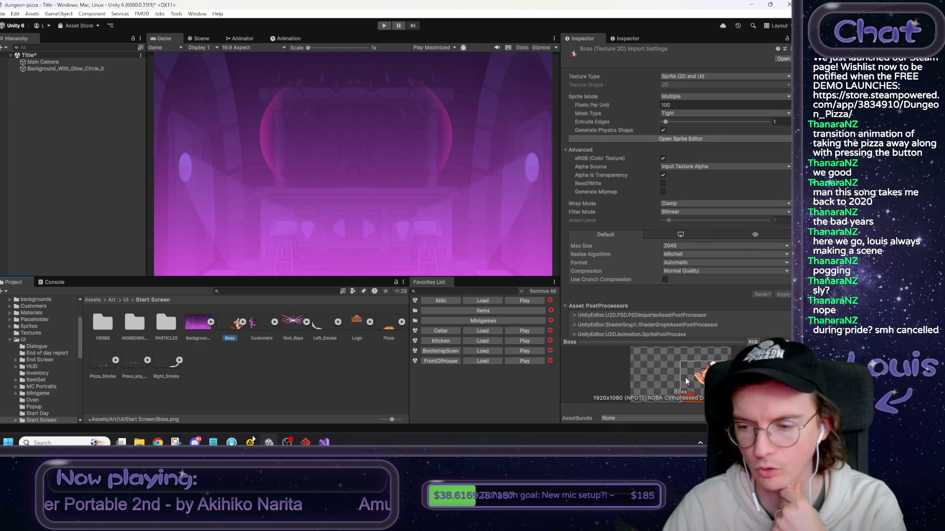
click(262, 329)
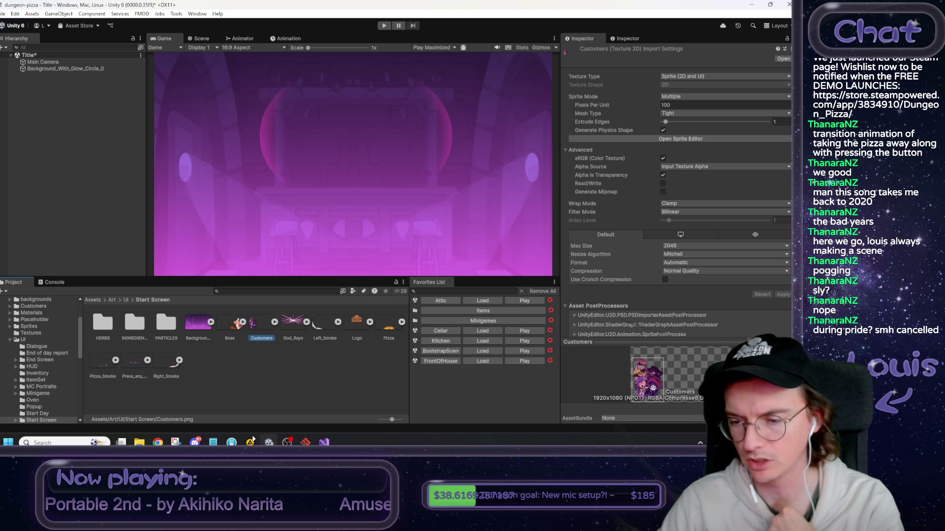
click(298, 323)
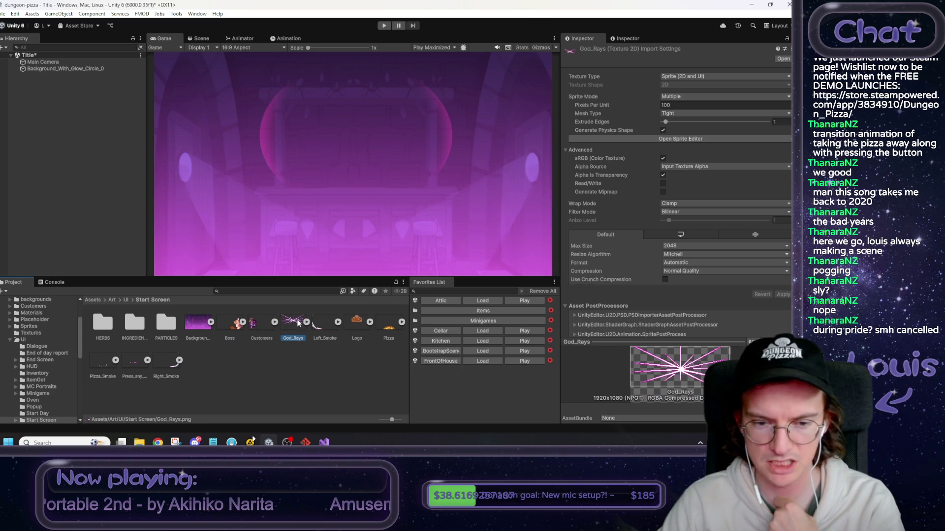
click(329, 325)
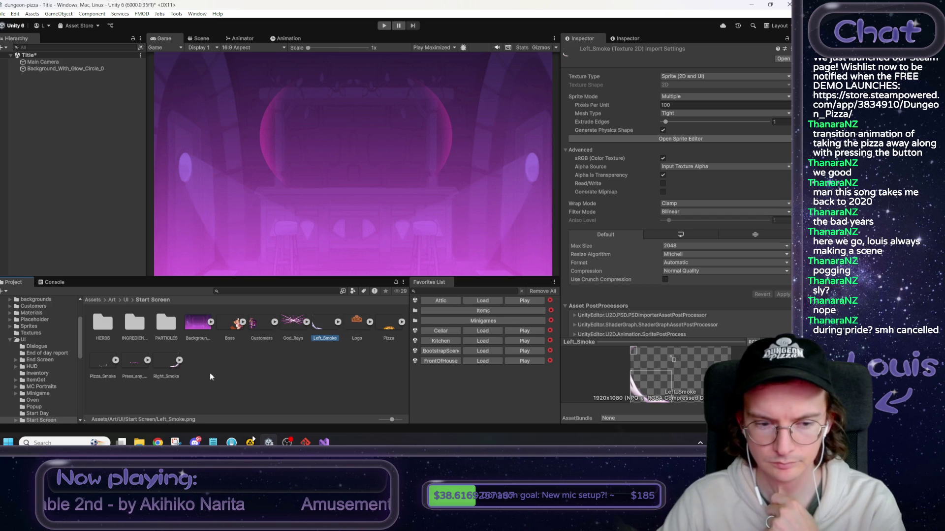
click(167, 364)
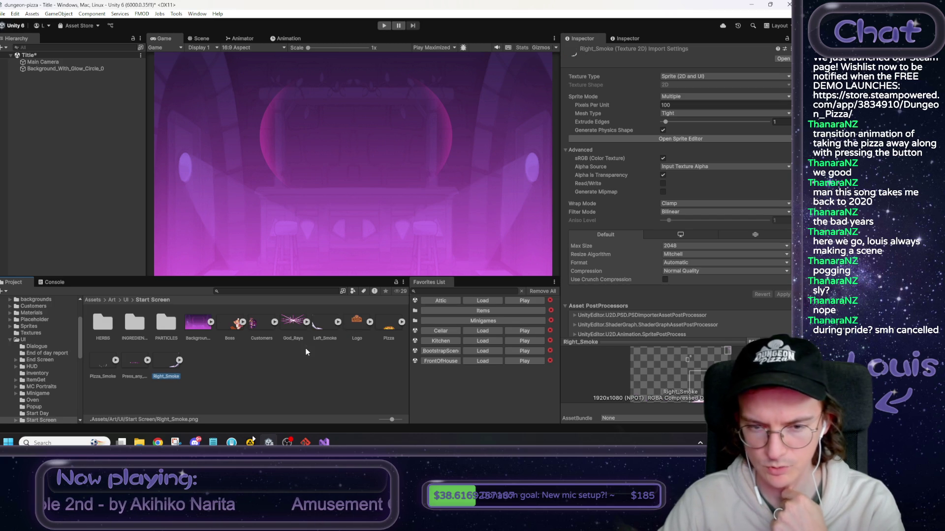
click(319, 323)
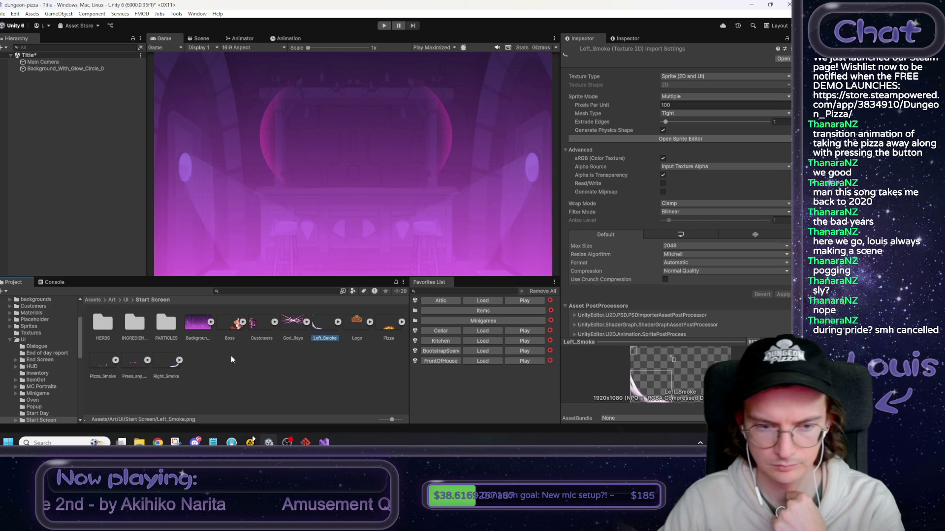
click(160, 364)
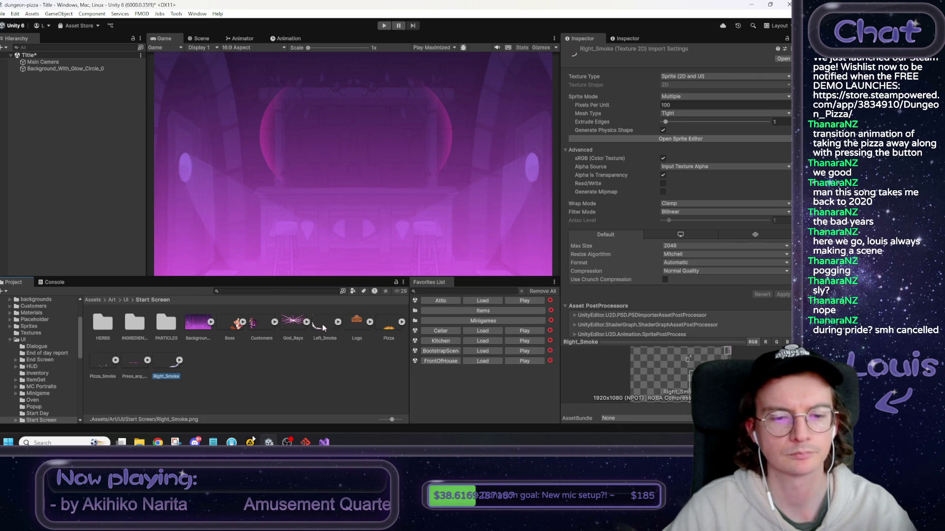
click(228, 324)
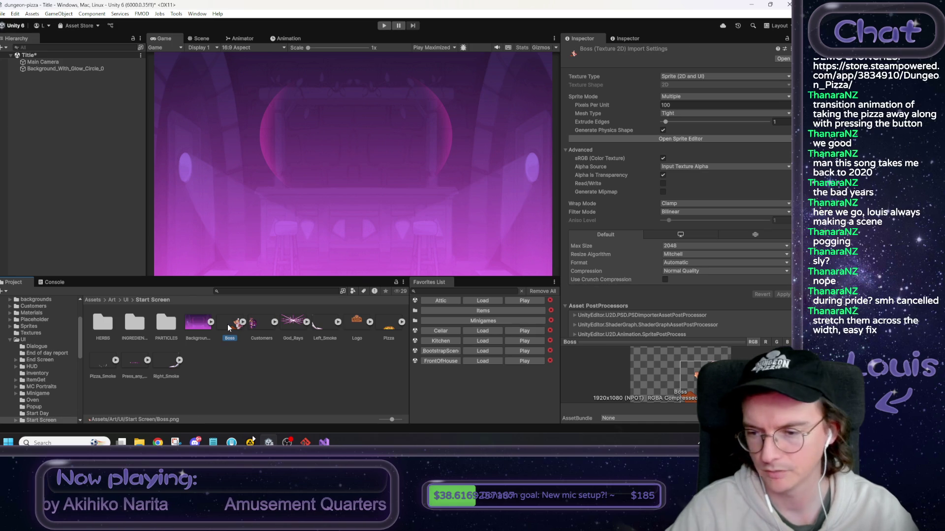
Reveal the Boss asset's Start Screen folder in File Explorer.
right_click(228, 328)
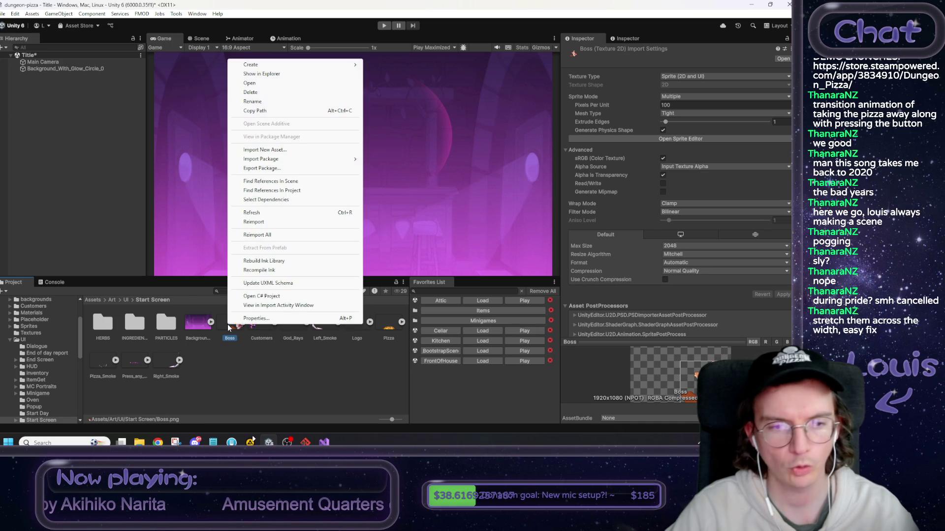
click(273, 76)
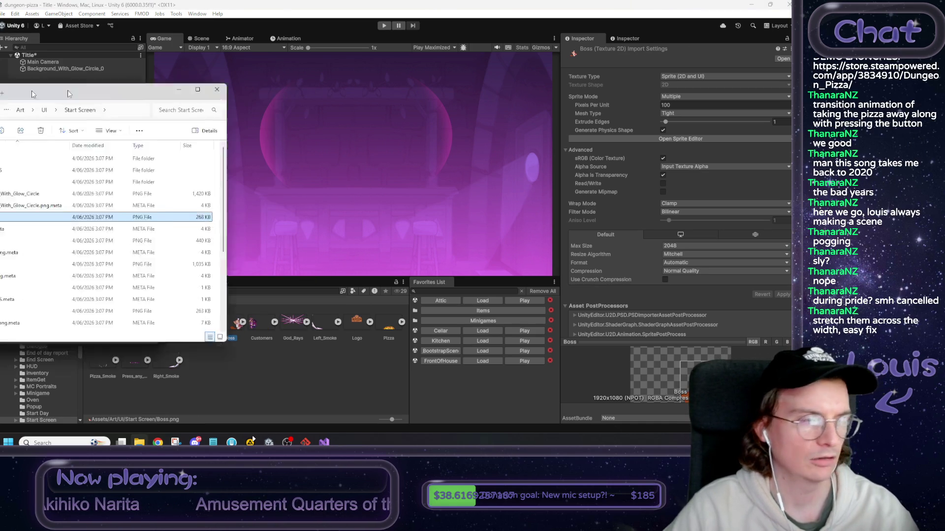
drag(289, 87, 434, 80)
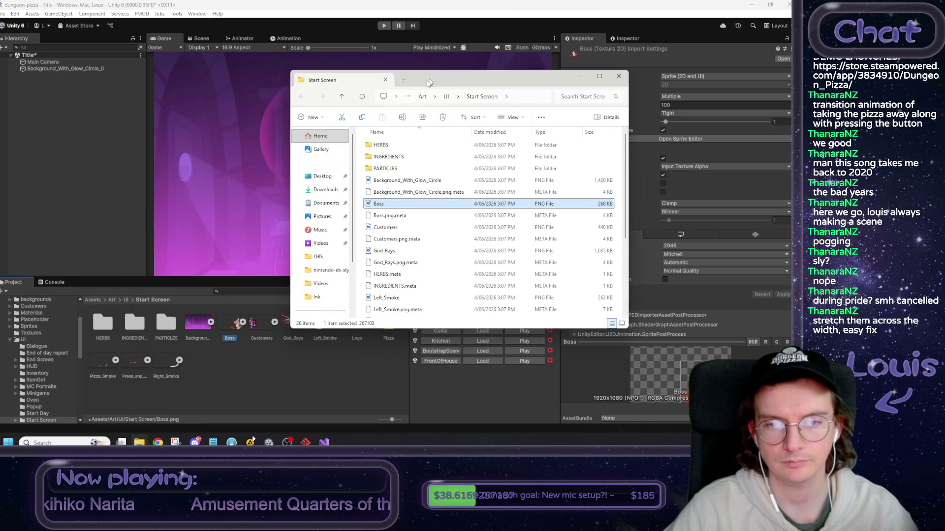
Open Boss.png in GIMP with the Open with menu.
right_click(379, 204)
mouse_move(415, 101)
click(533, 101)
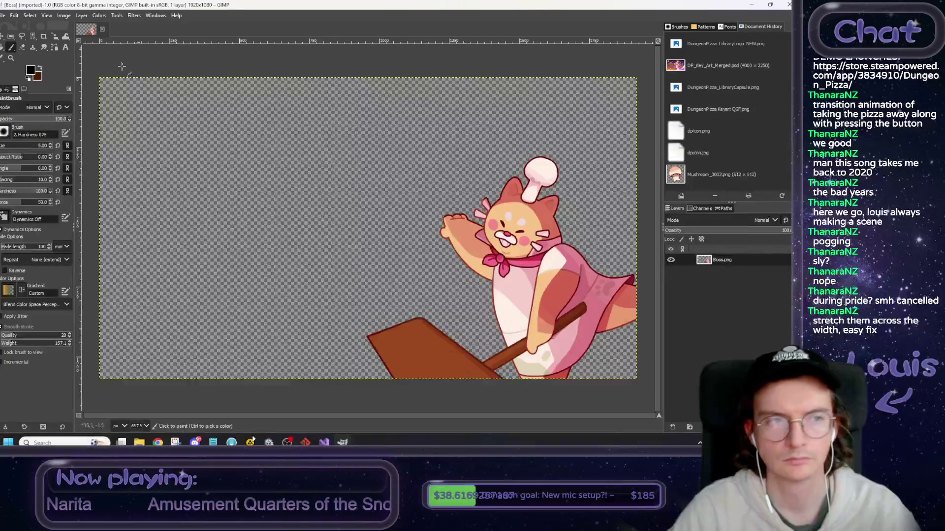
Crop Boss.png to its content at 967×798, overwrite the file, and minimize GIMP.
click(64, 15)
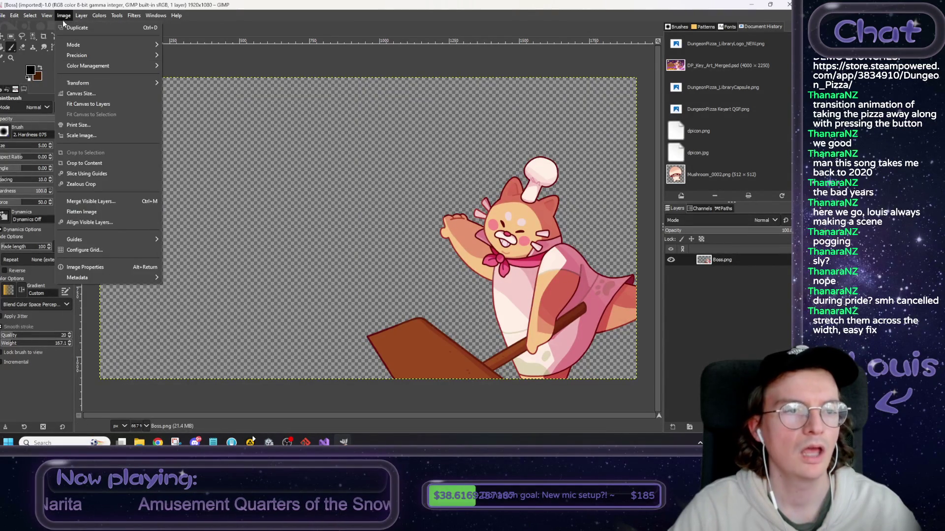
click(105, 164)
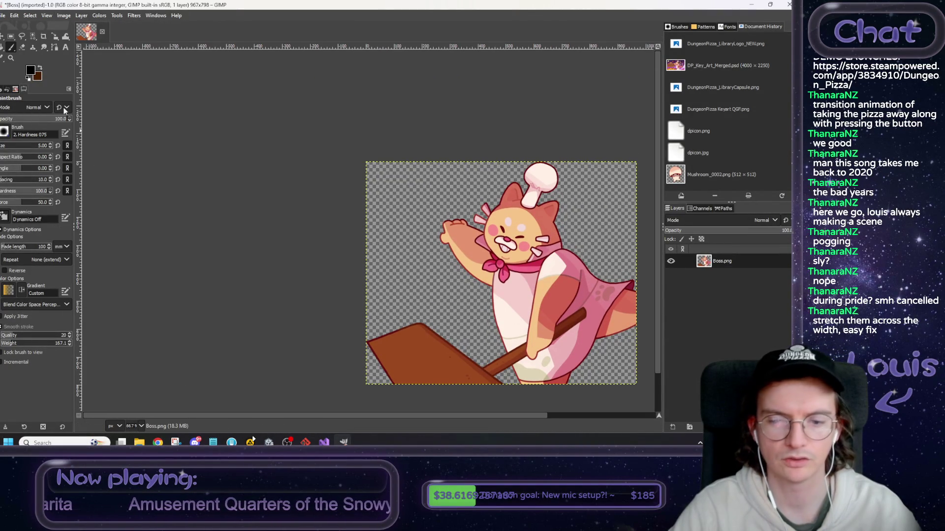
click(3, 16)
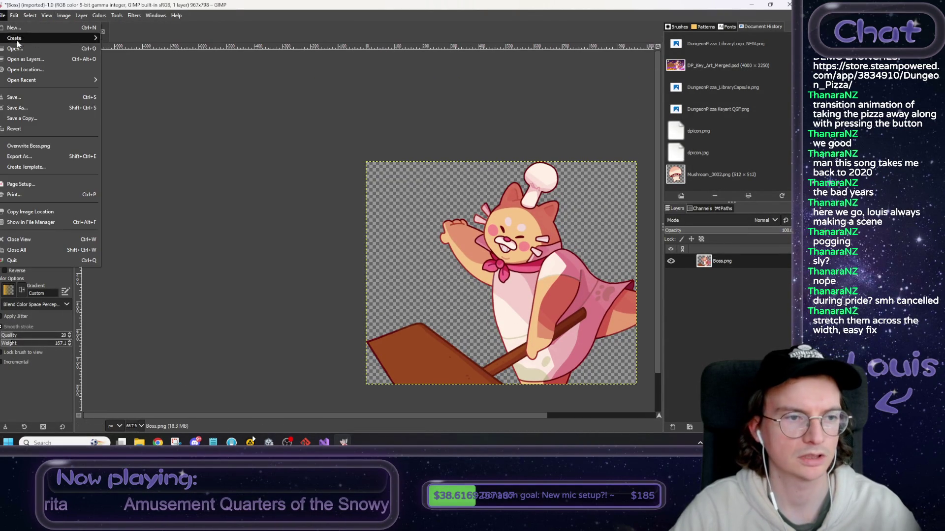
click(49, 145)
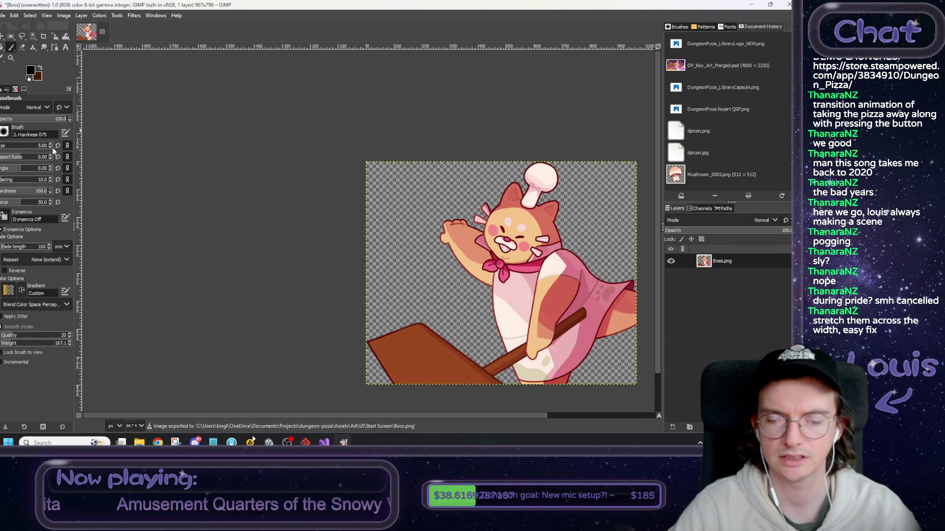
click(753, 5)
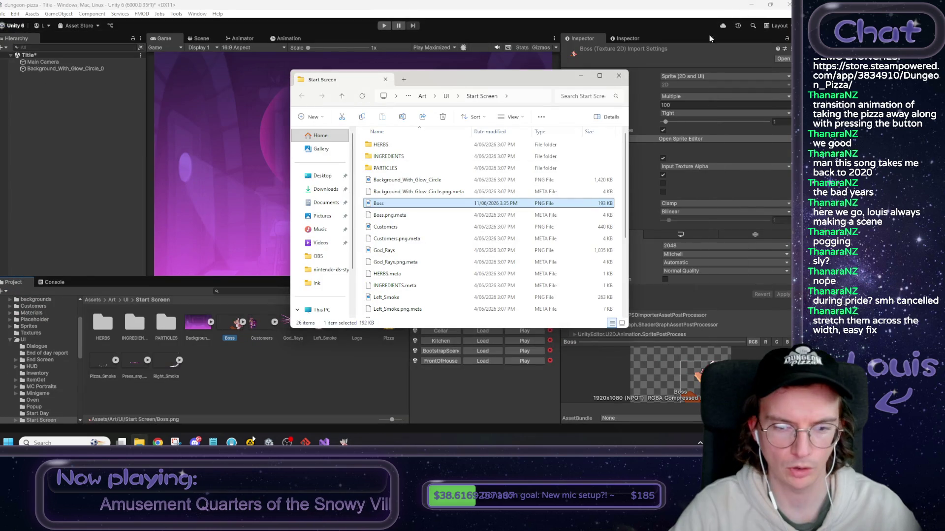
Rename Background_With_Glow_Circle to TitleScreen_Background and prefix Boss with TitleScreen_.
drag(472, 79, 589, 50)
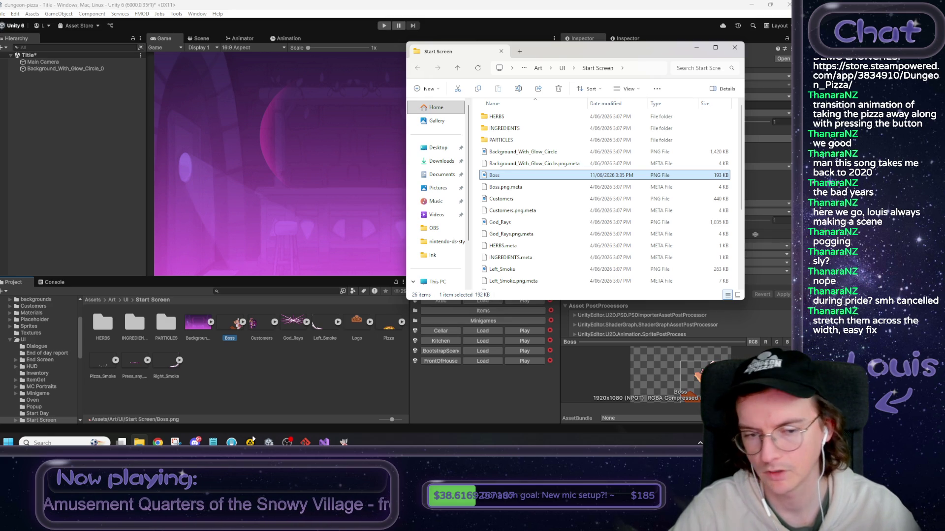
click(513, 154)
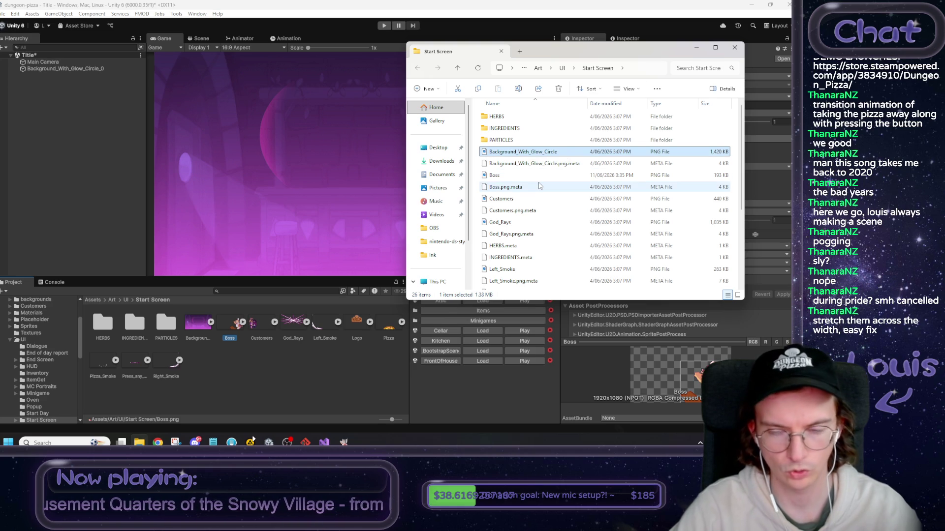
key(F2)
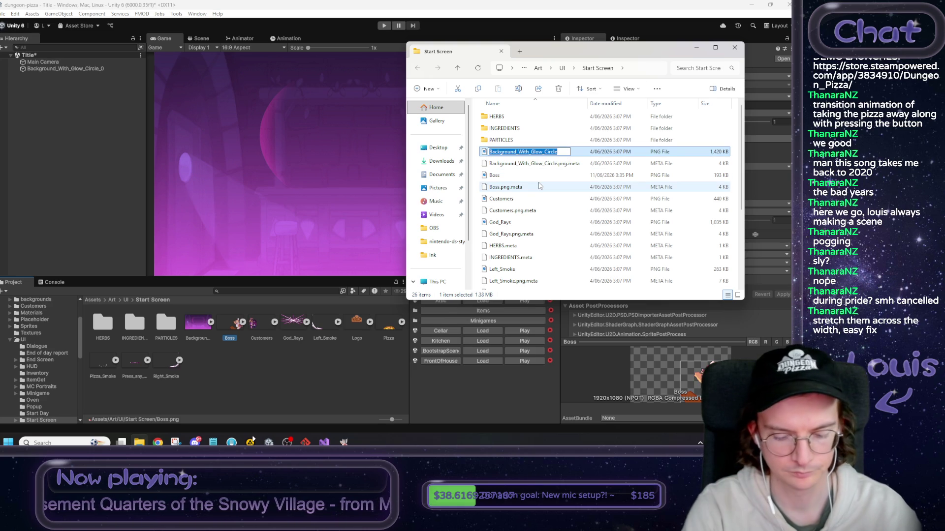
text(Title)
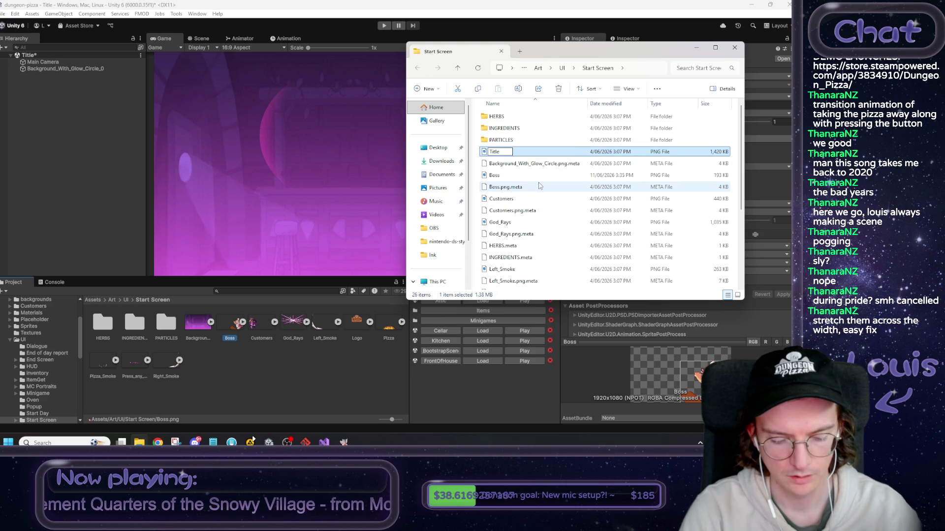
text(Screen_)
key(ctrl+a)
key(End)
text(_Background)
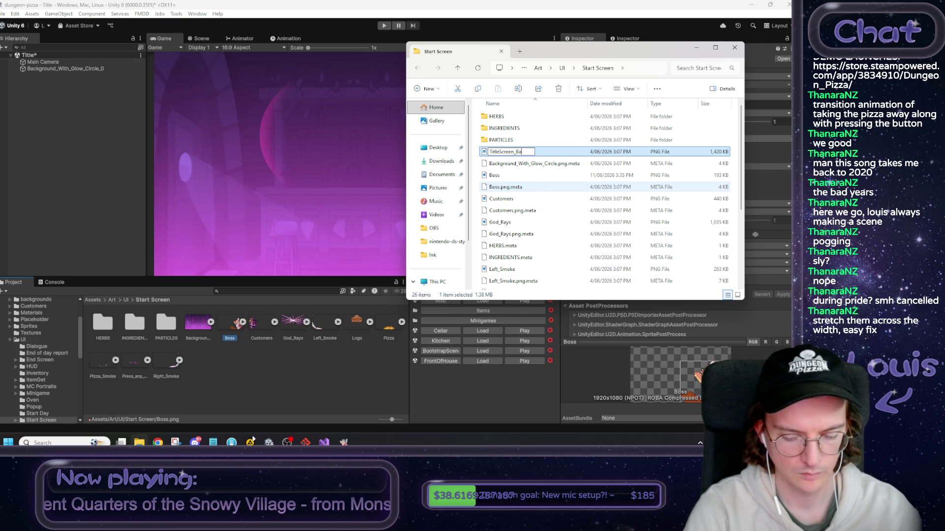
key(Return)
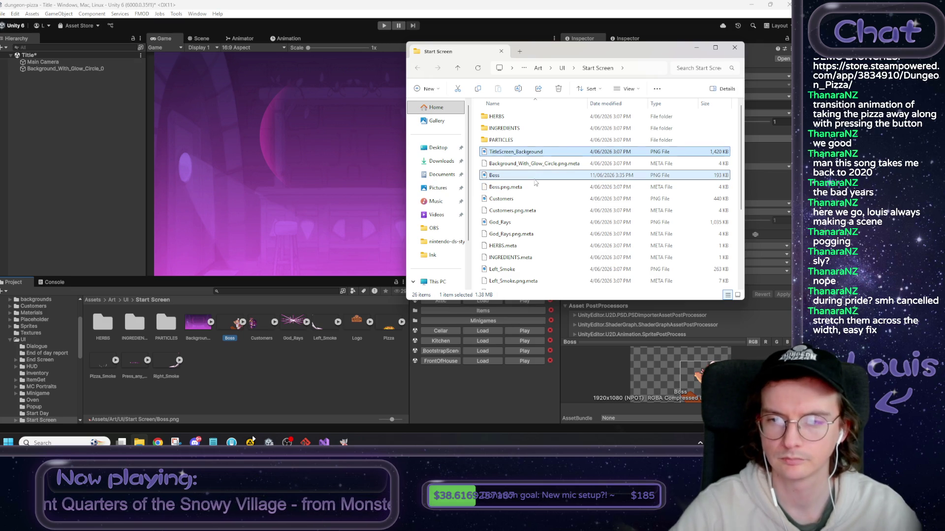
click(535, 180)
key(F2)
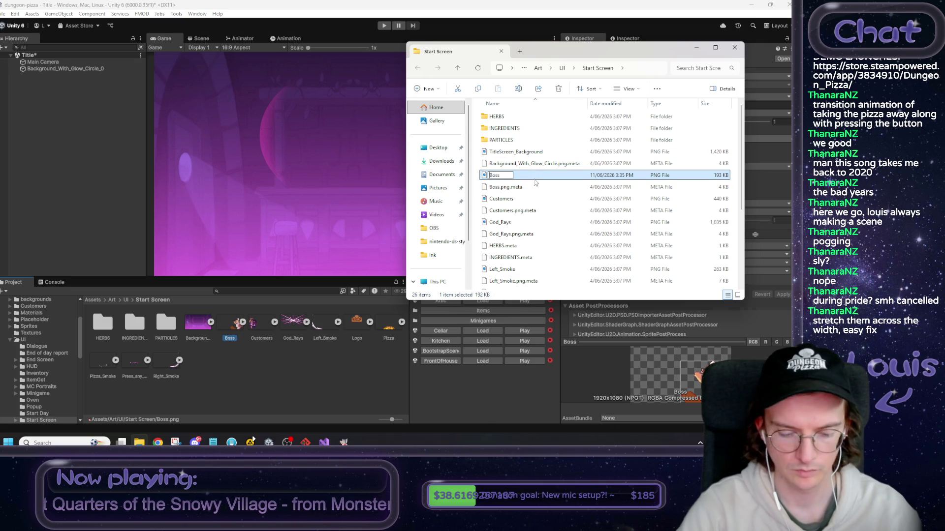
text(TitleScreen_)
Rename Customers to TitleScreen_Customers and God_Rays to TitleScreen_Starburst.
click(520, 200)
click(519, 199)
key(Home)
text(TitleScreen_)
key(Return)
click(509, 225)
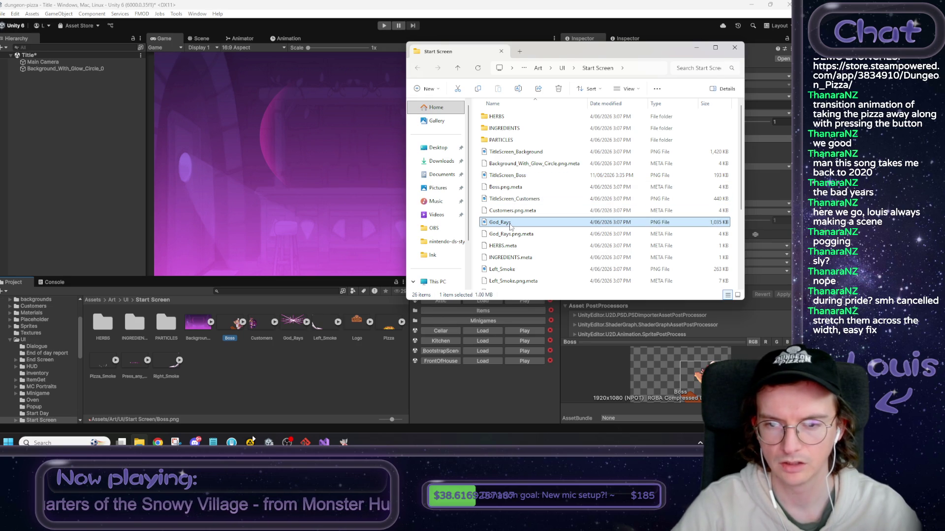
key(F2)
text(TitleScreen_Star)
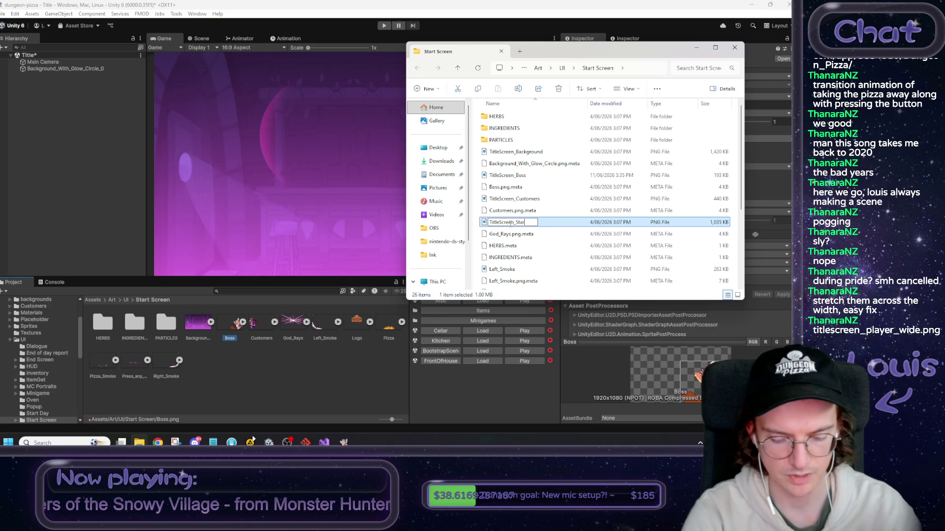
key(Return)
Rename Left_Smoke to TitleScreen_Smoke and Logo to TitleScreen_Logo.
scroll(508, 228, down, 1)
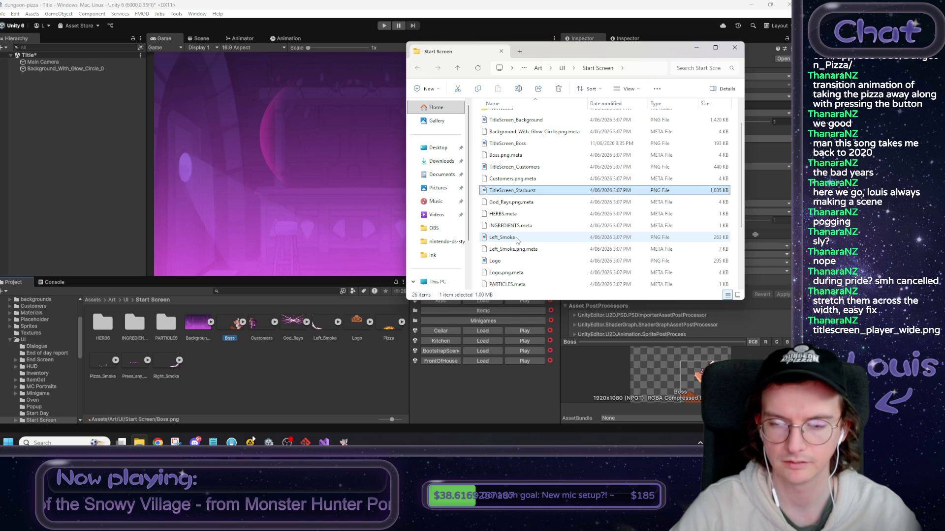
click(515, 239)
key(F2)
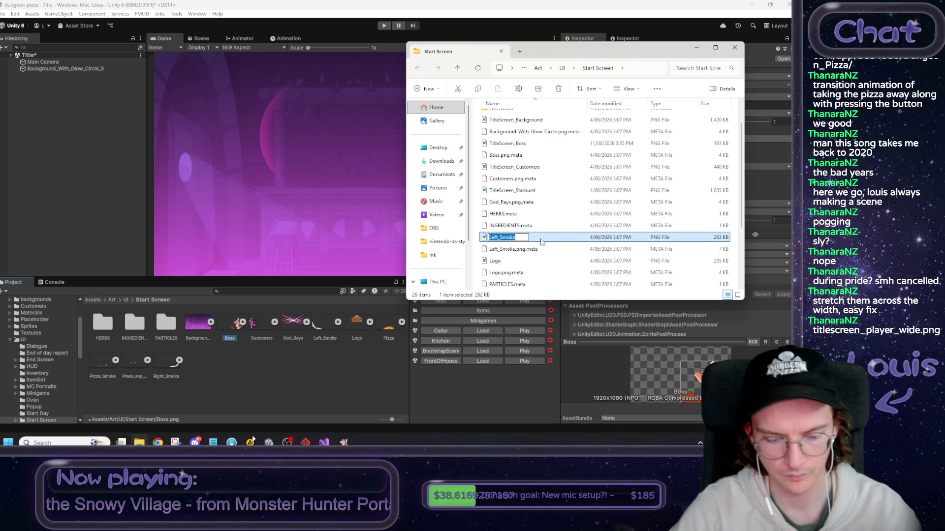
text(TitleScreen)
key(Return)
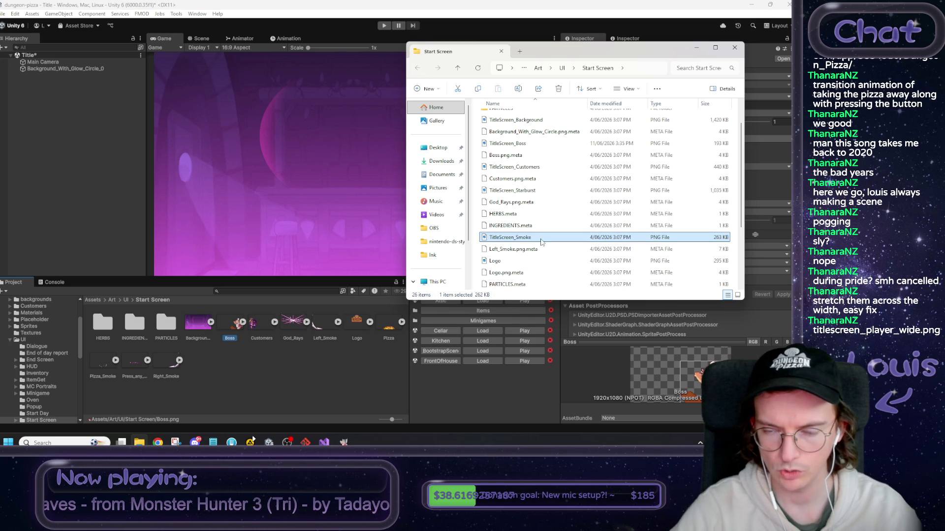
scroll(536, 249, down, 3)
click(507, 228)
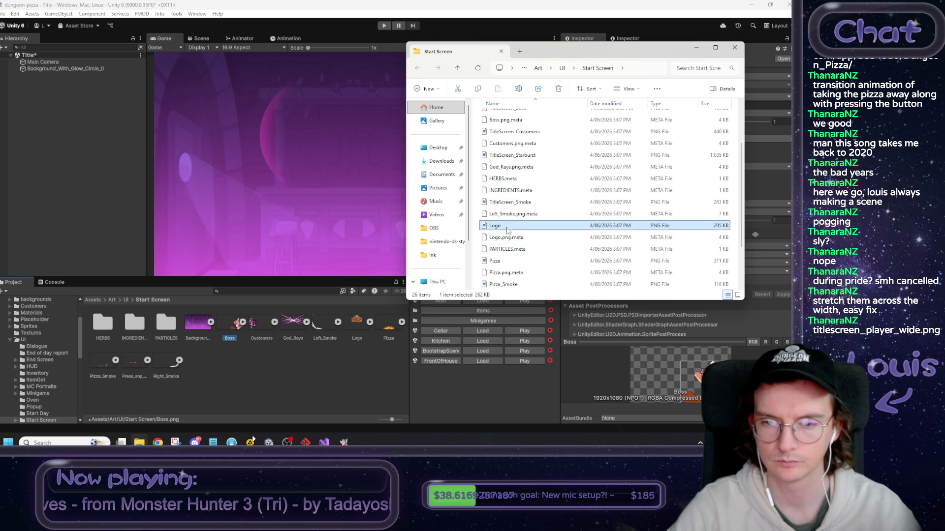
click(507, 227)
text(TitleScreen_Logo)
key(Return)
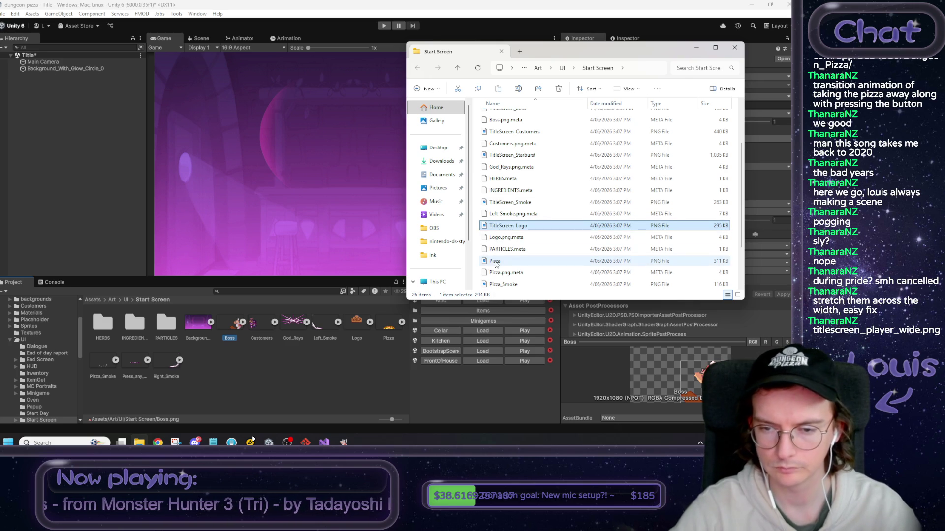
Rename Pizza and Pizza_Smoke to TitleScreen_Pizza and TitleScreen_Pizza_Smoke.
click(495, 262)
click(495, 262)
text(TitleScreen_)
key(Return)
scroll(495, 265, down, 3)
click(512, 249)
click(521, 248)
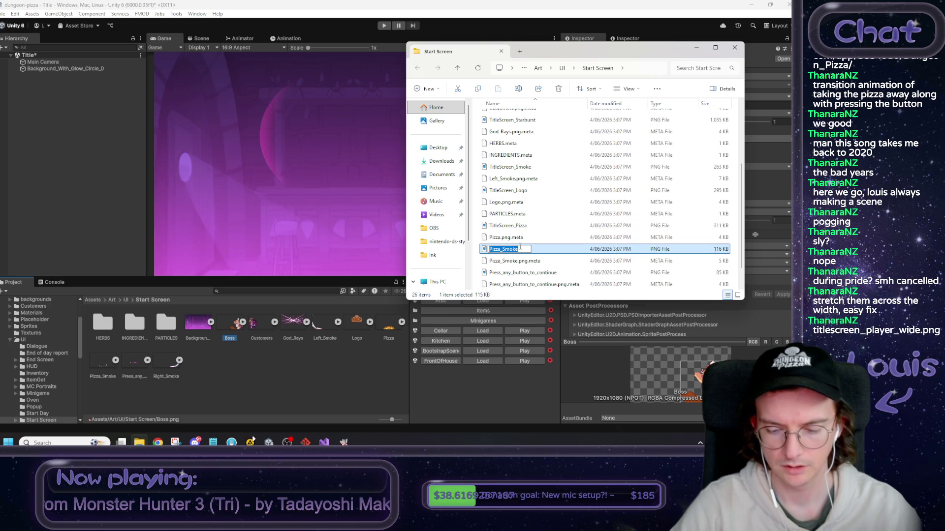
text(TitleScreen_)
key(Return)
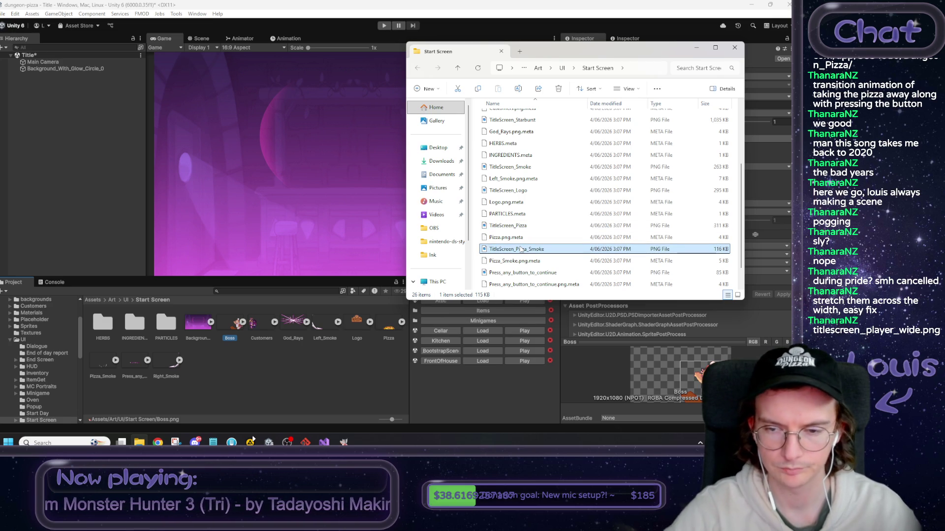
Delete the four unused files, Press_any_button_to_continue through Right_Smoke.png.meta.
click(522, 273)
scroll(543, 268, down, 1)
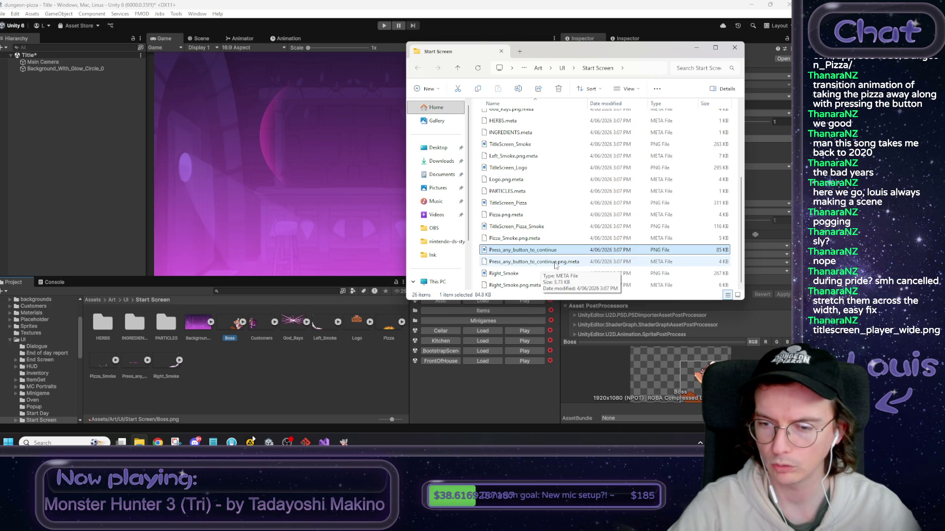
key(shift+Down)
key(shift+Down)
key(shift+Down)
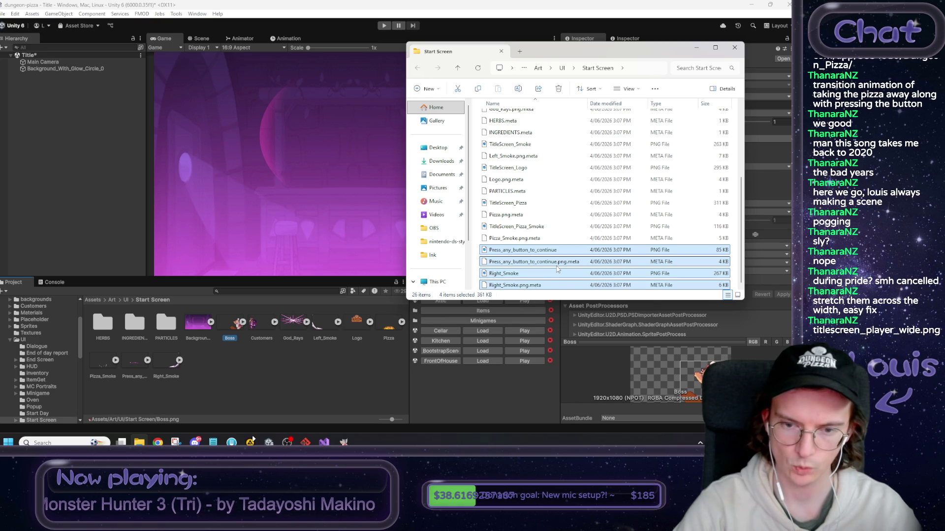
key(Delete)
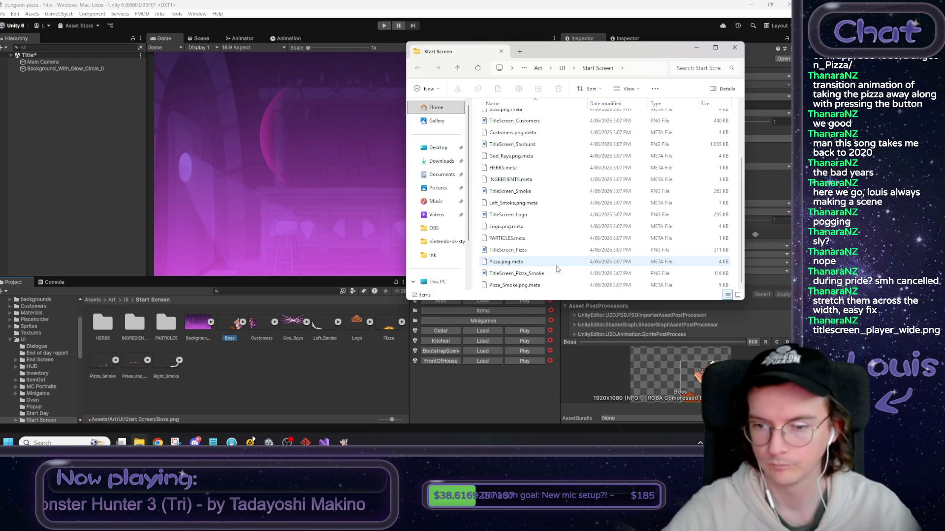
click(485, 28)
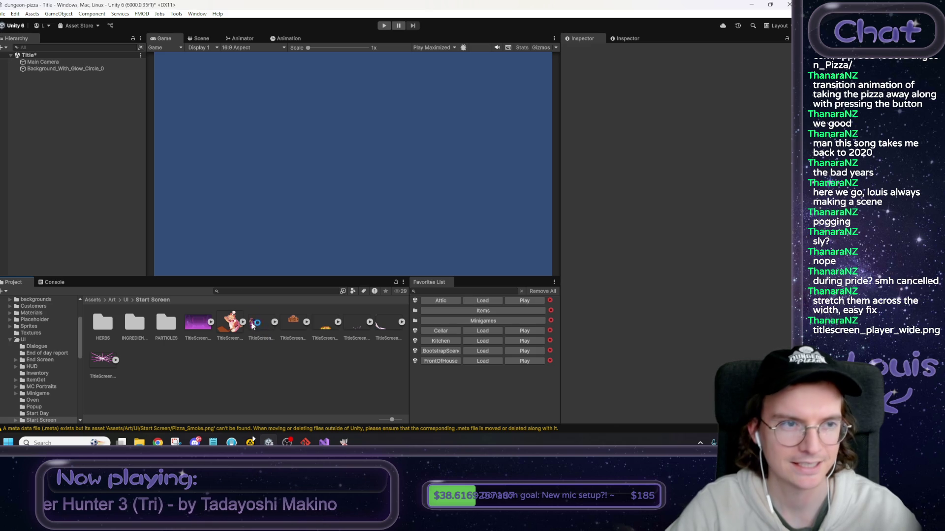
Set all eight TitleScreen textures to Single sprite mode and apply the import settings.
click(58, 69)
drag(200, 329, 679, 122)
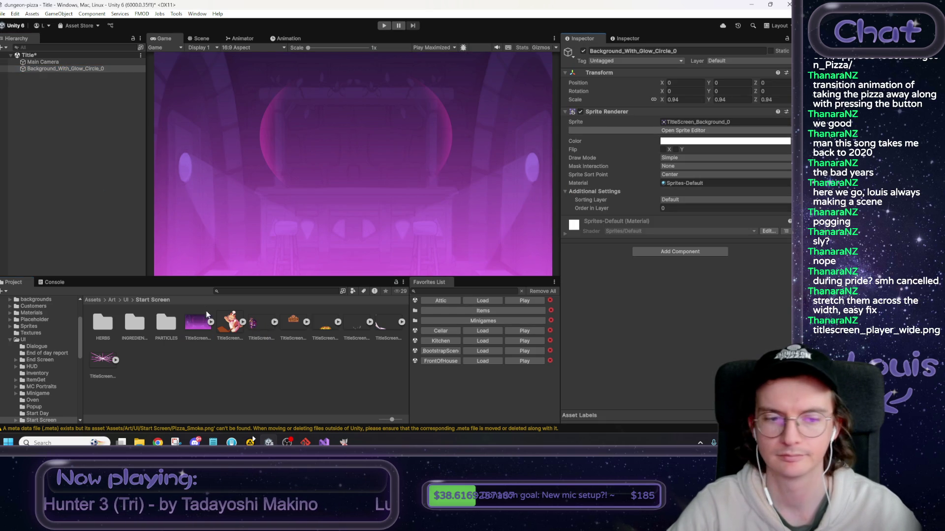
click(198, 324)
shift+click(94, 360)
click(682, 76)
click(671, 87)
click(689, 96)
click(679, 106)
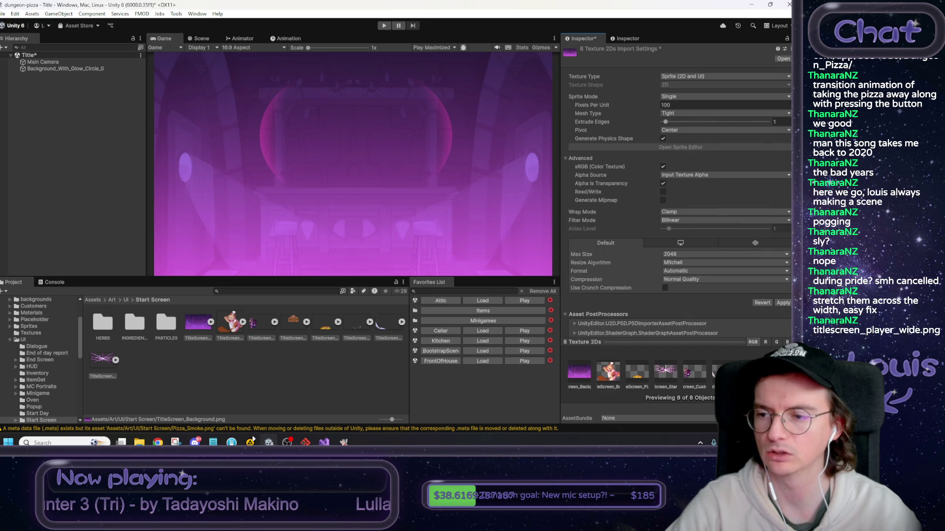
click(783, 303)
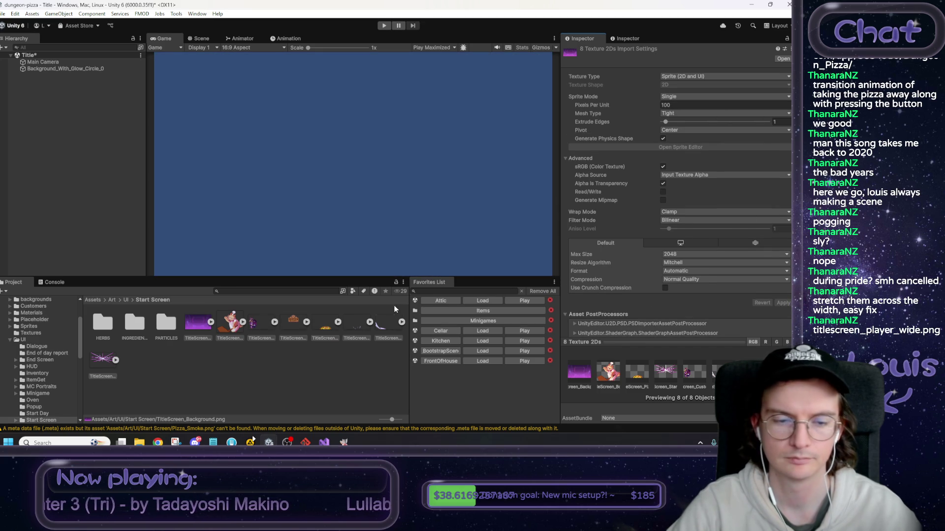
Assign TitleScreen_Background as the background object's sprite.
click(256, 383)
click(80, 69)
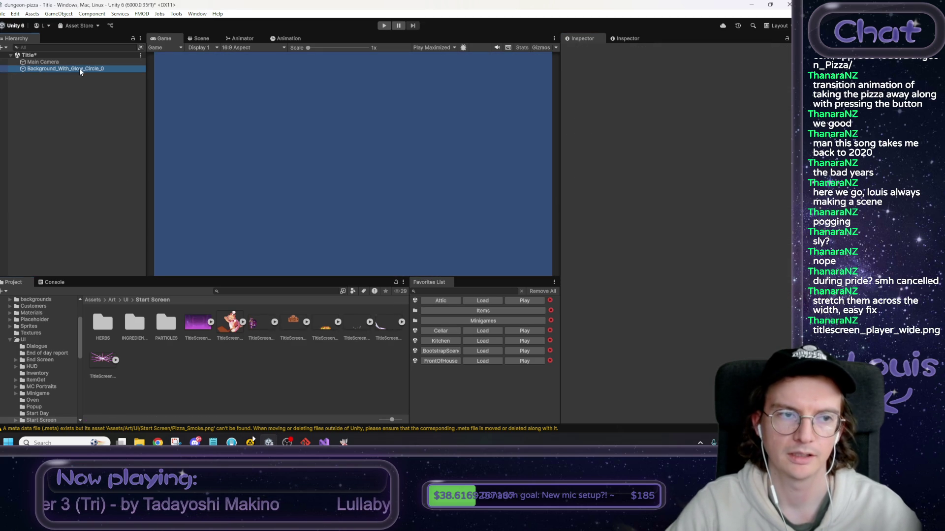
drag(198, 323, 704, 122)
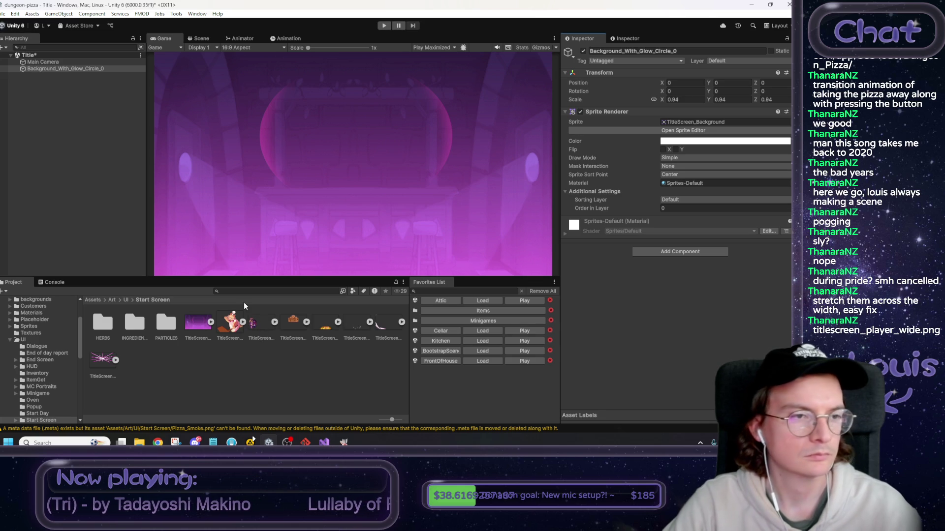
Add the TitleScreen_Boss sprite to the scene and start renaming the background object.
drag(232, 323, 85, 125)
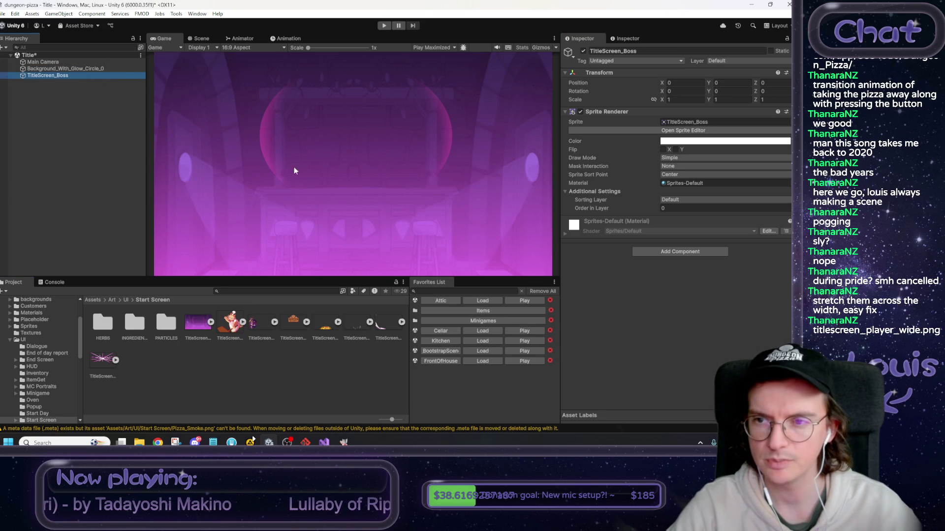
click(200, 38)
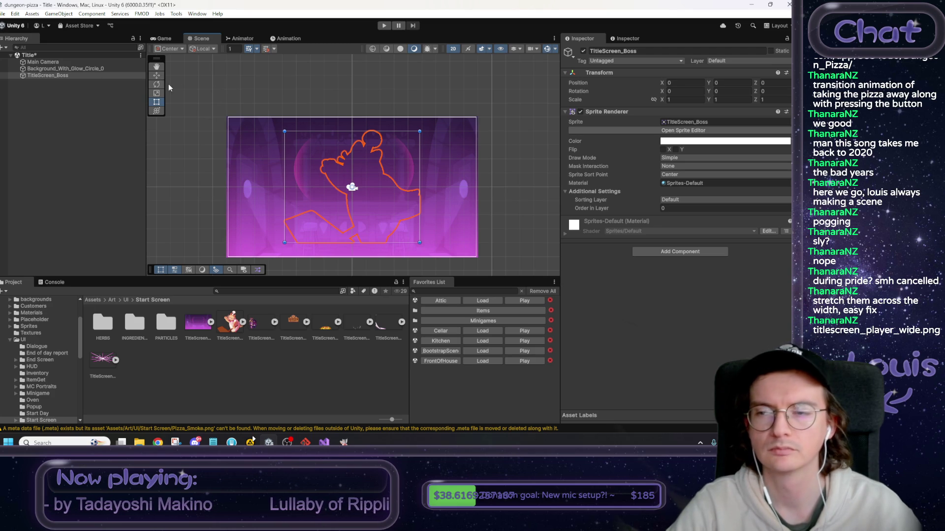
click(94, 69)
click(92, 66)
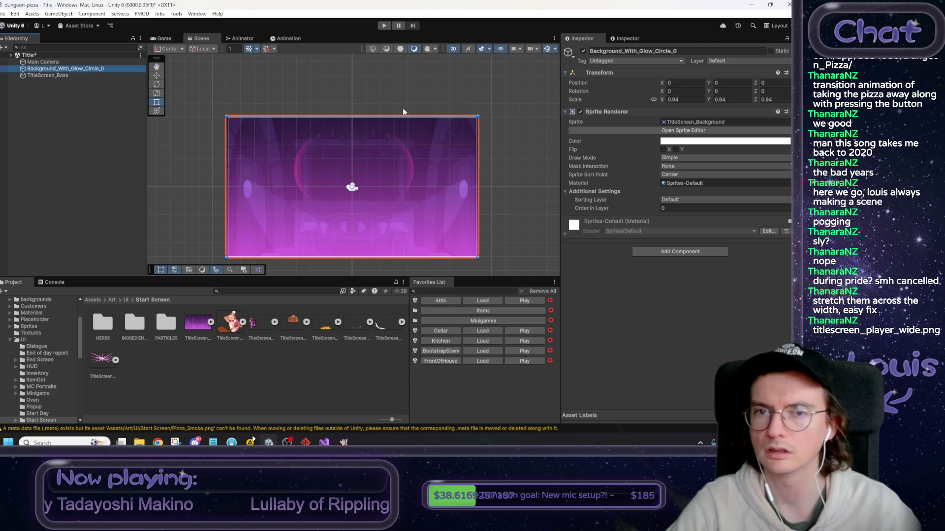